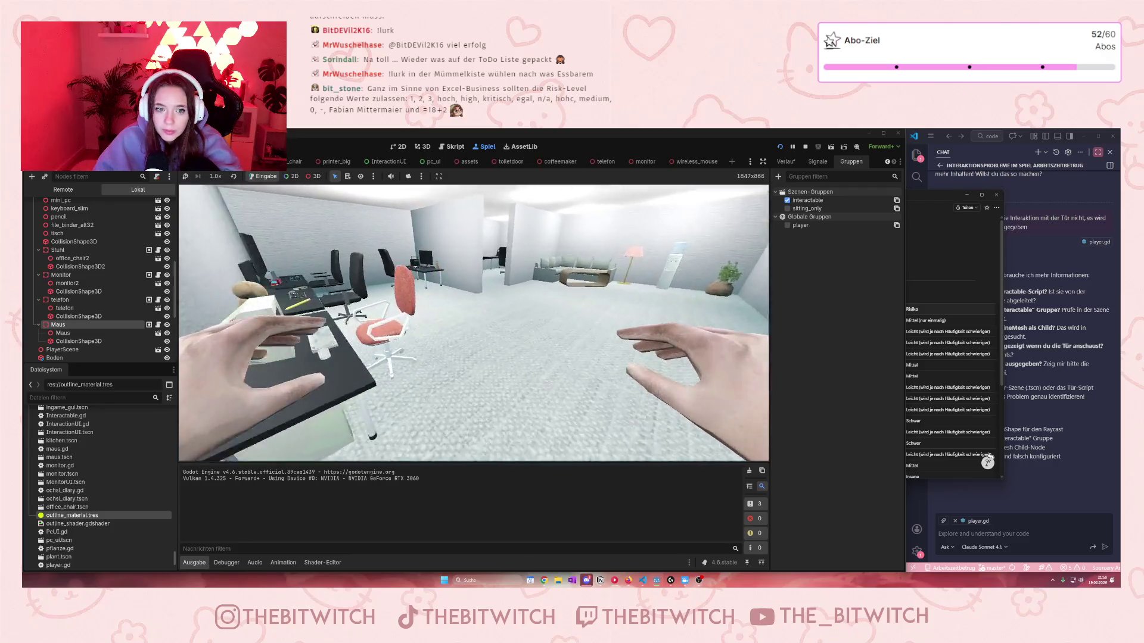
# Walk the player through the running game up to the desks and black chairs, looking down over a desk.
pyautogui.press('w')
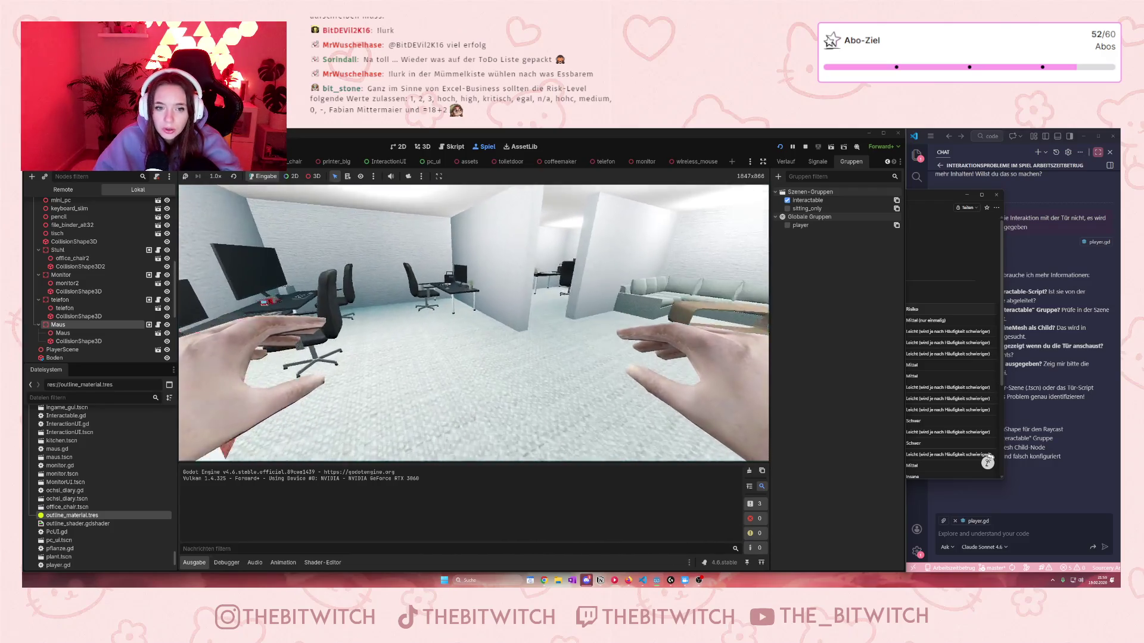
pyautogui.press('w')
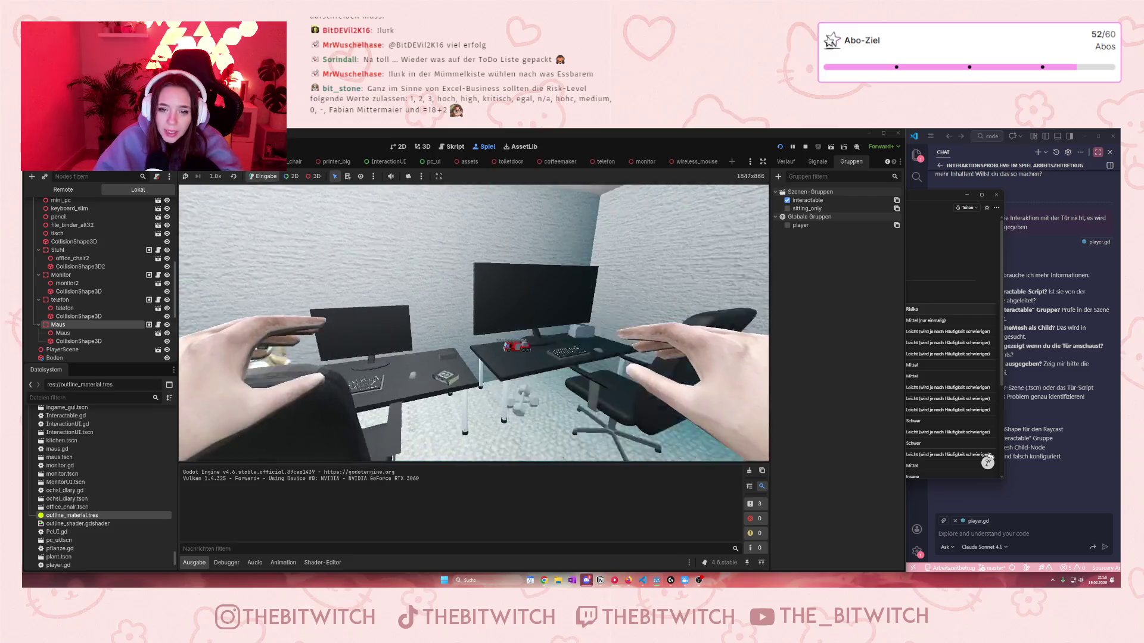
pyautogui.press('w')
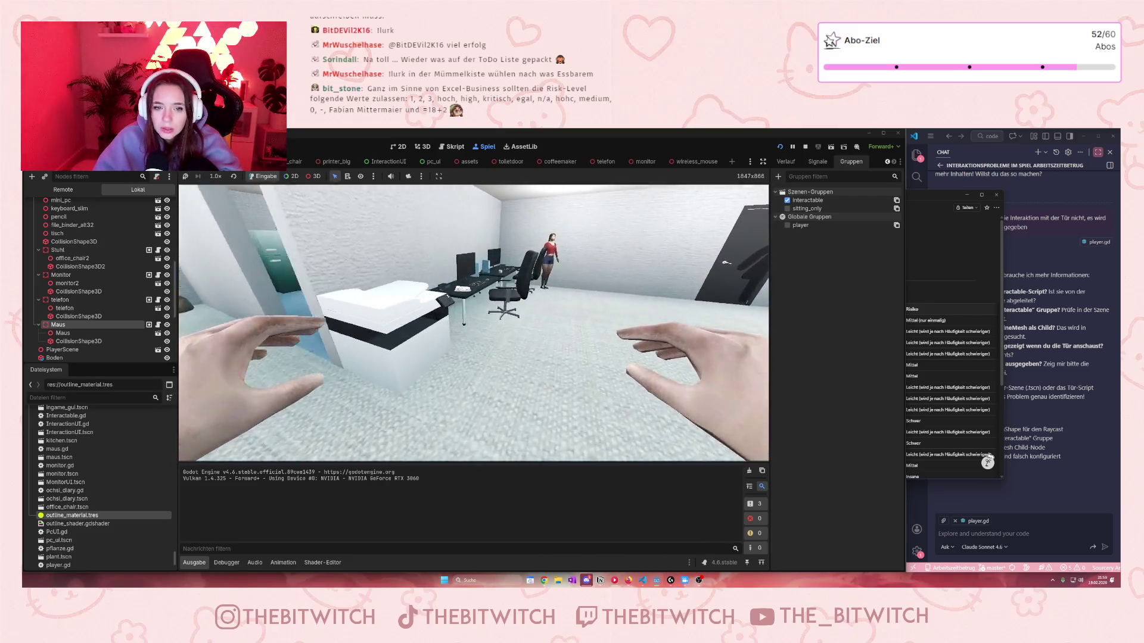
pyautogui.press('w')
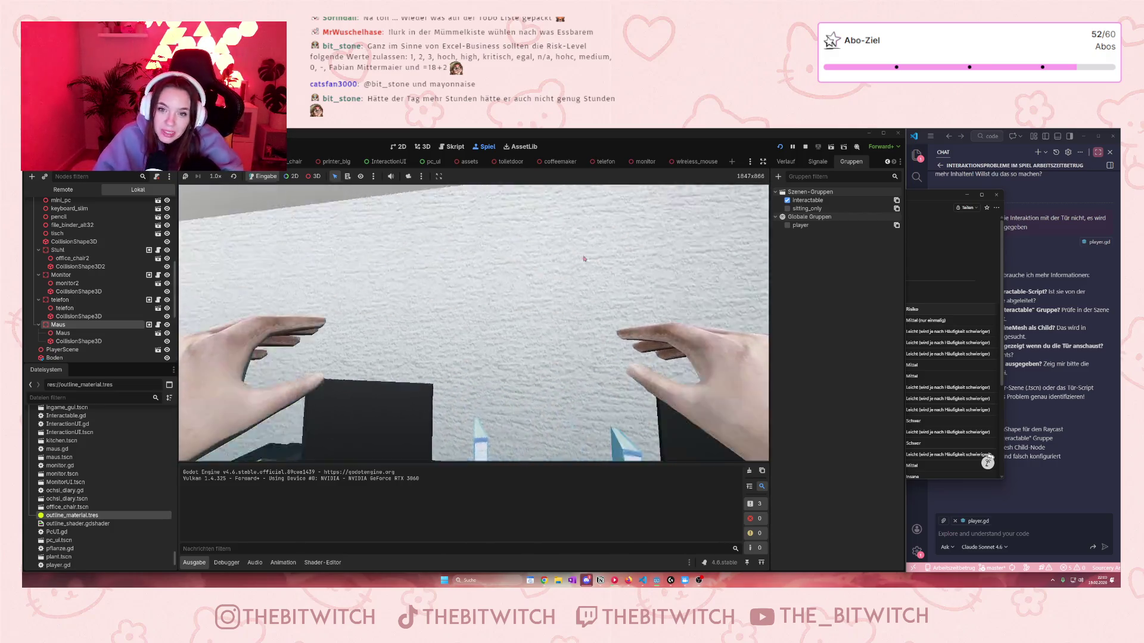
# Glance at the wireless_mouse scene, close it, and open the maus scene.
pyautogui.click(688, 162)
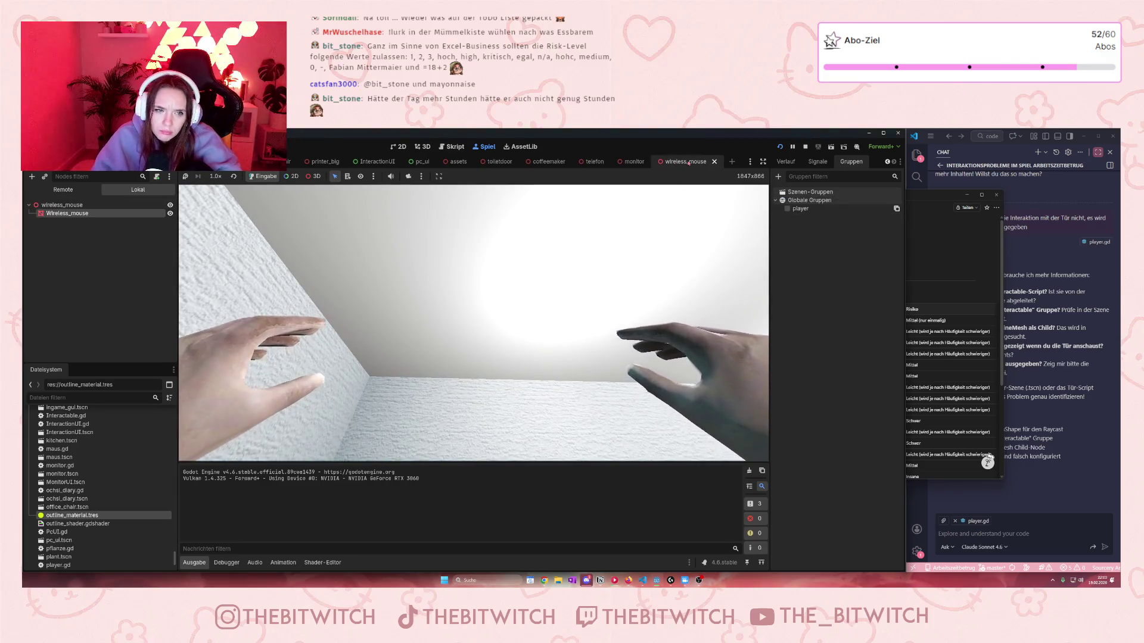
pyautogui.click(714, 162)
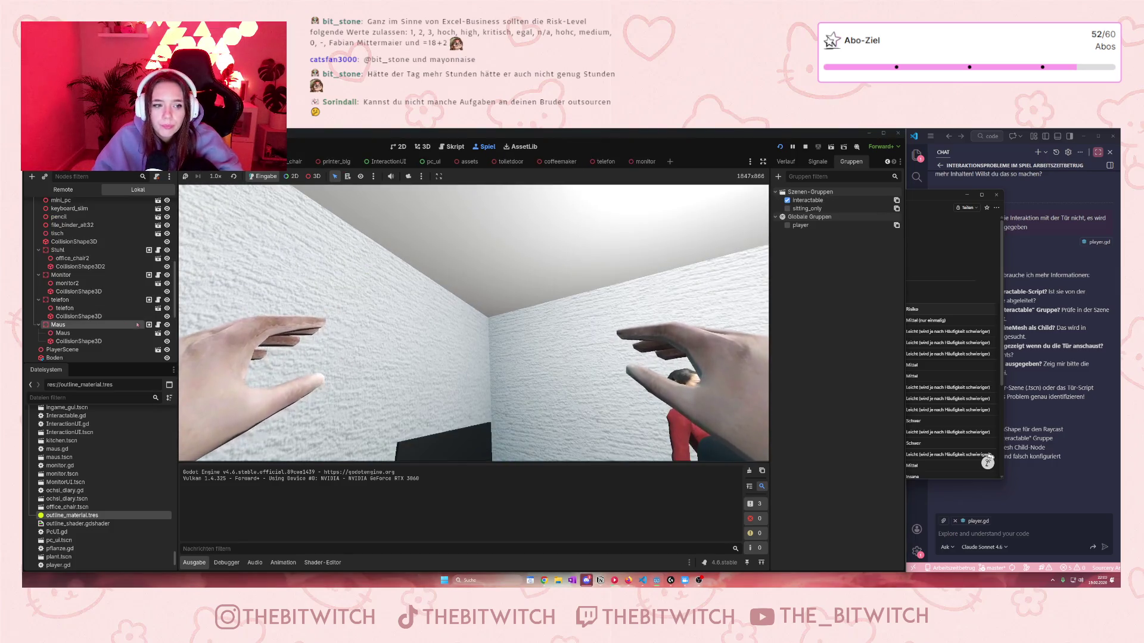
pyautogui.click(158, 333)
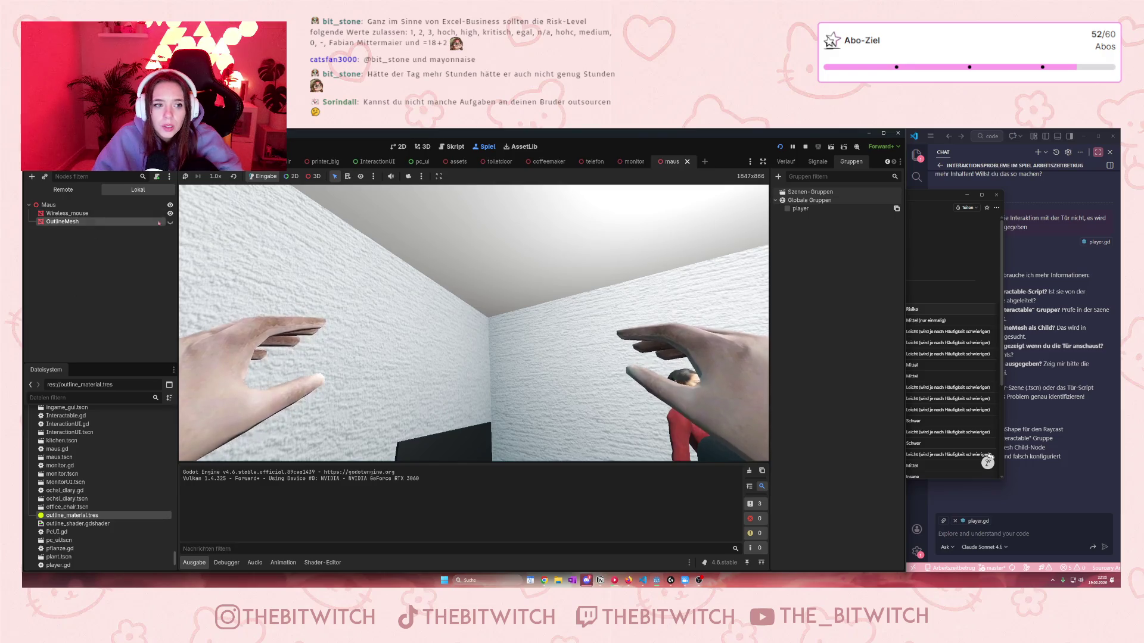
# Stop the game and make the maus OutlineMesh visible in the 3D view.
pyautogui.click(805, 147)
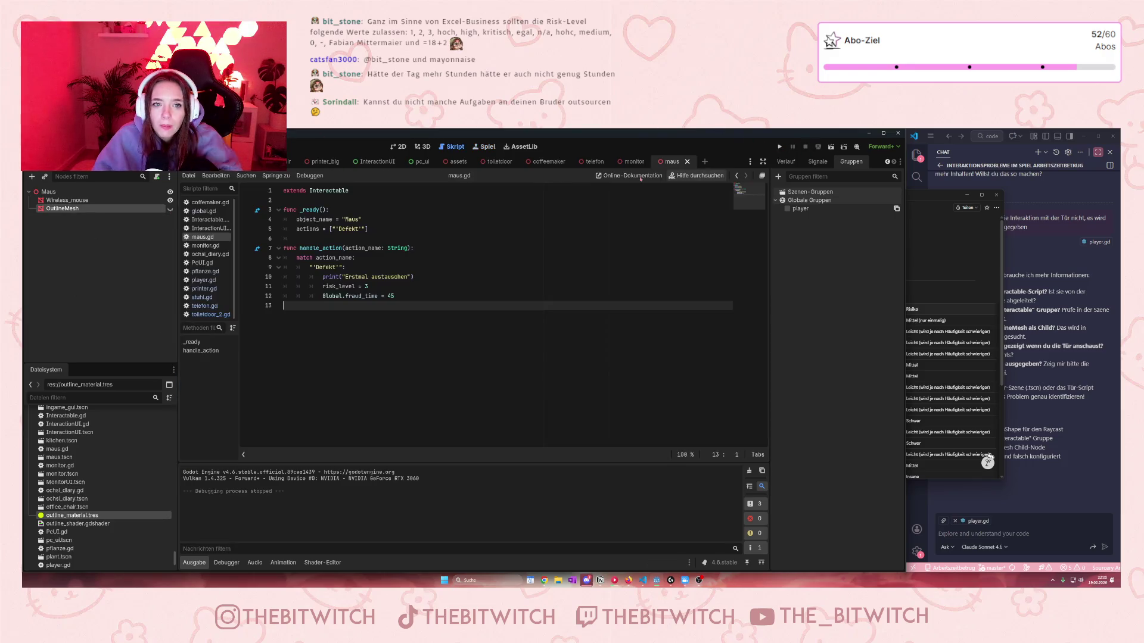
pyautogui.click(422, 146)
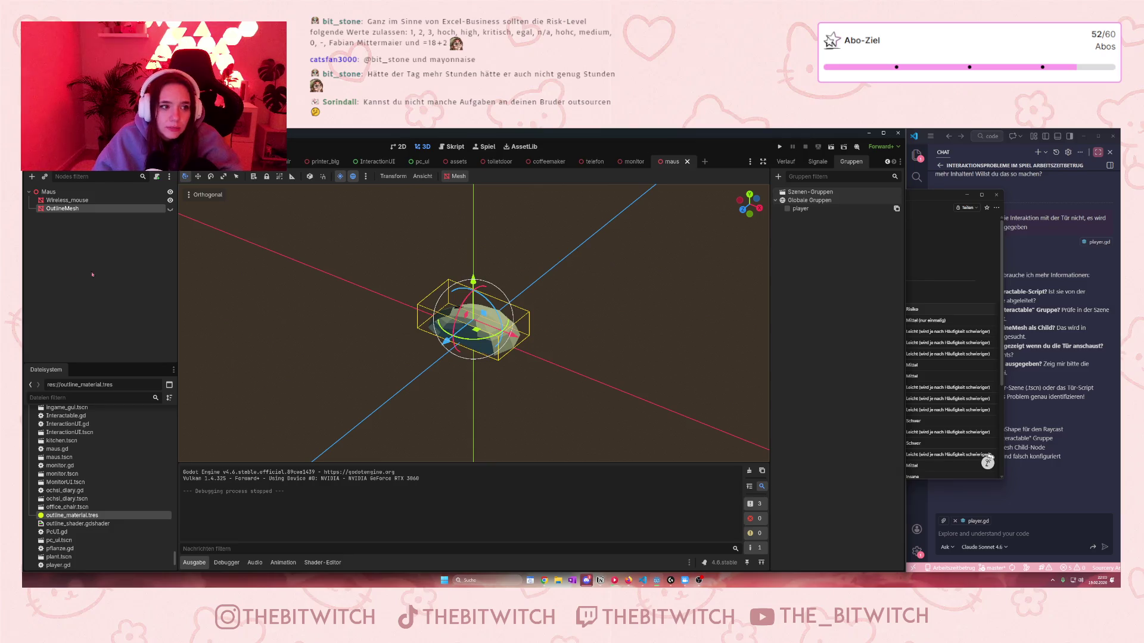
pyautogui.click(169, 208)
pyautogui.scroll(3, 495, 327)
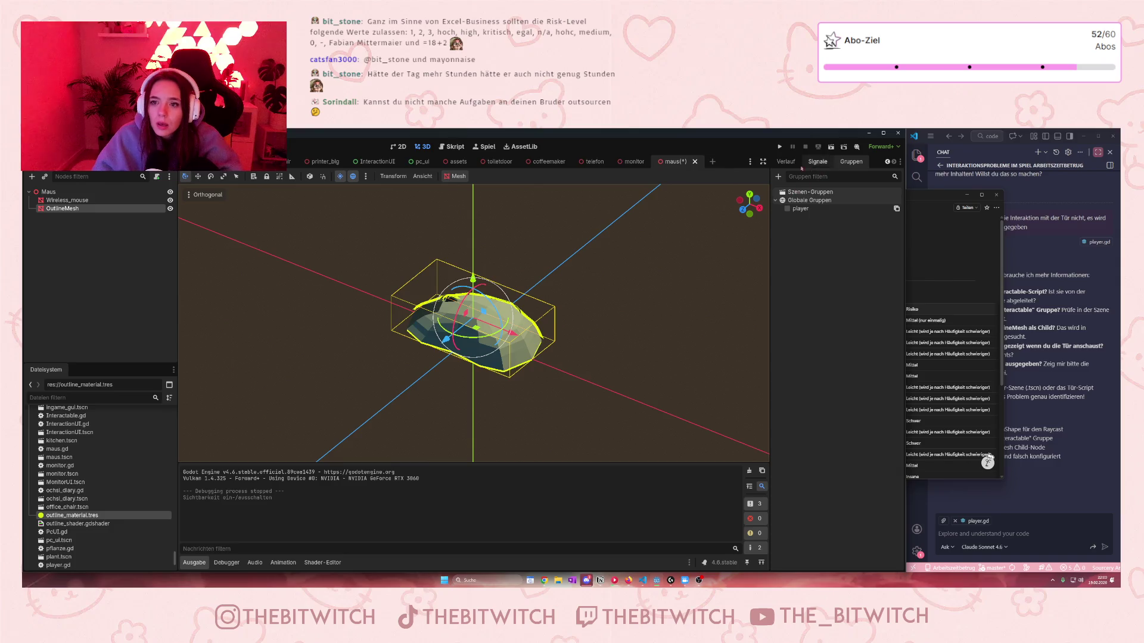
# Set the first surface material override's Outline Width to 0.1 on the OutlineMesh.
pyautogui.click(886, 162)
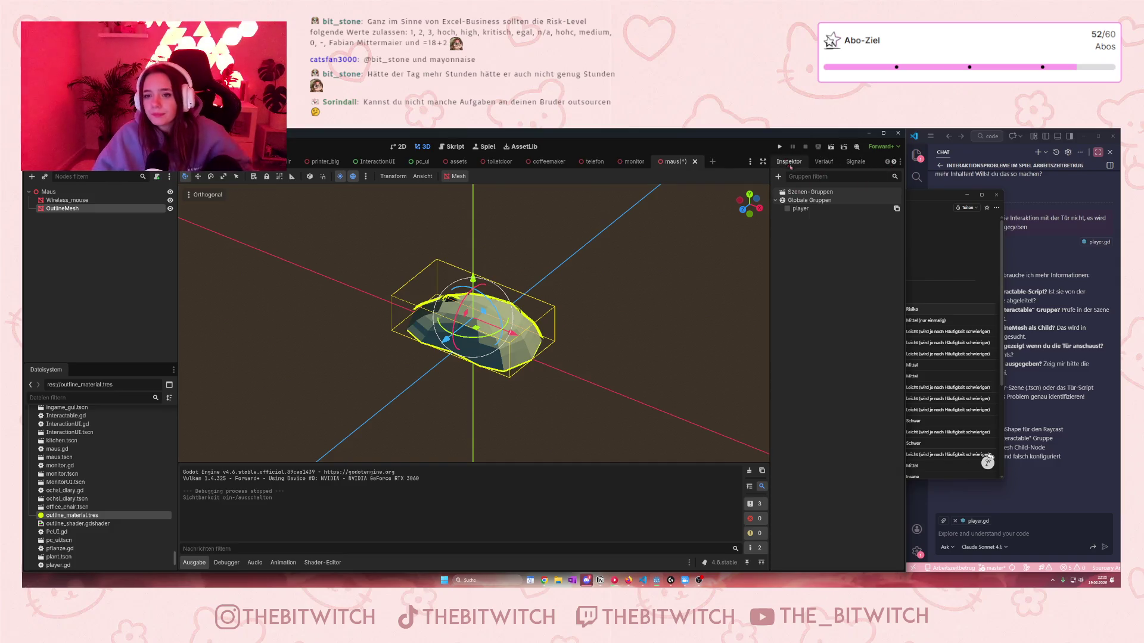
pyautogui.click(789, 162)
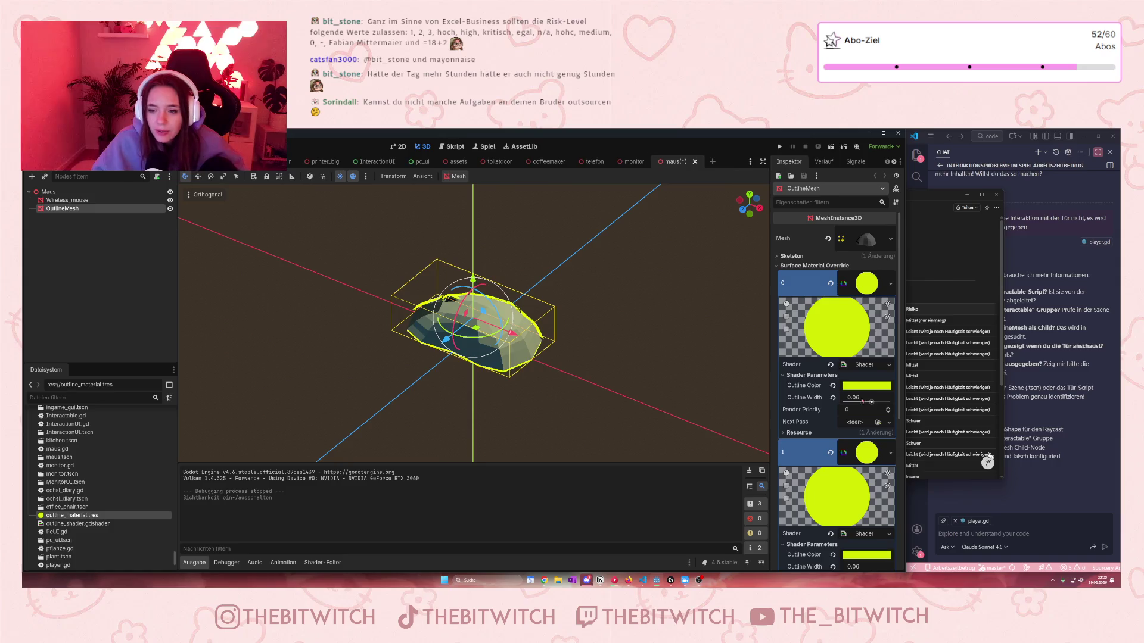
pyautogui.scroll(-2, 876, 370)
pyautogui.moveTo(871, 357); pyautogui.dragTo(875, 357)
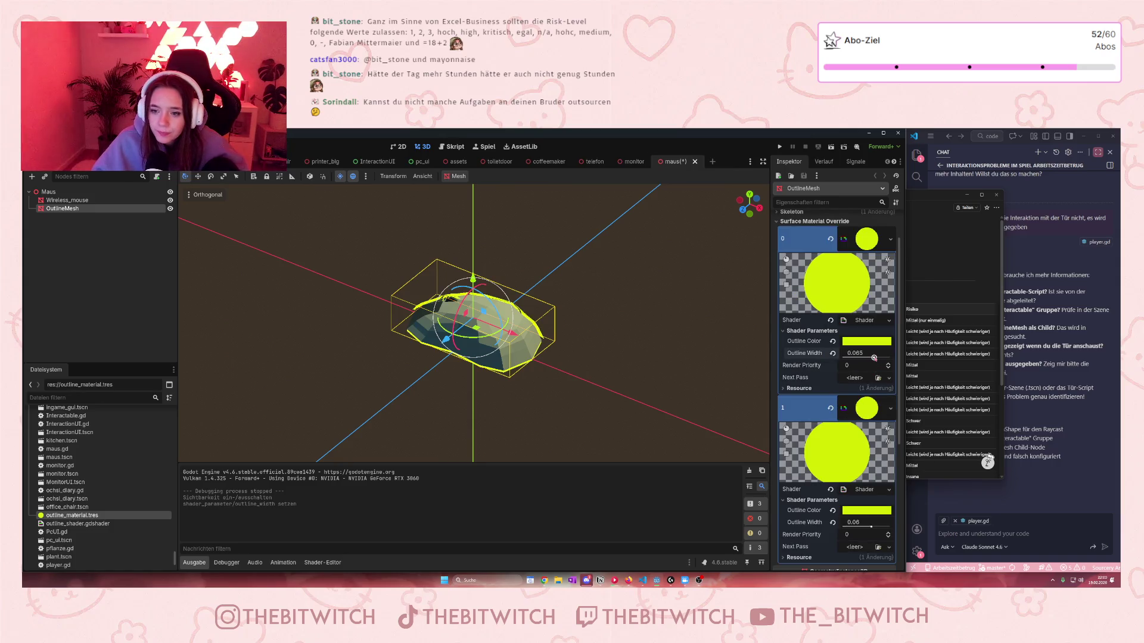
pyautogui.click(871, 355)
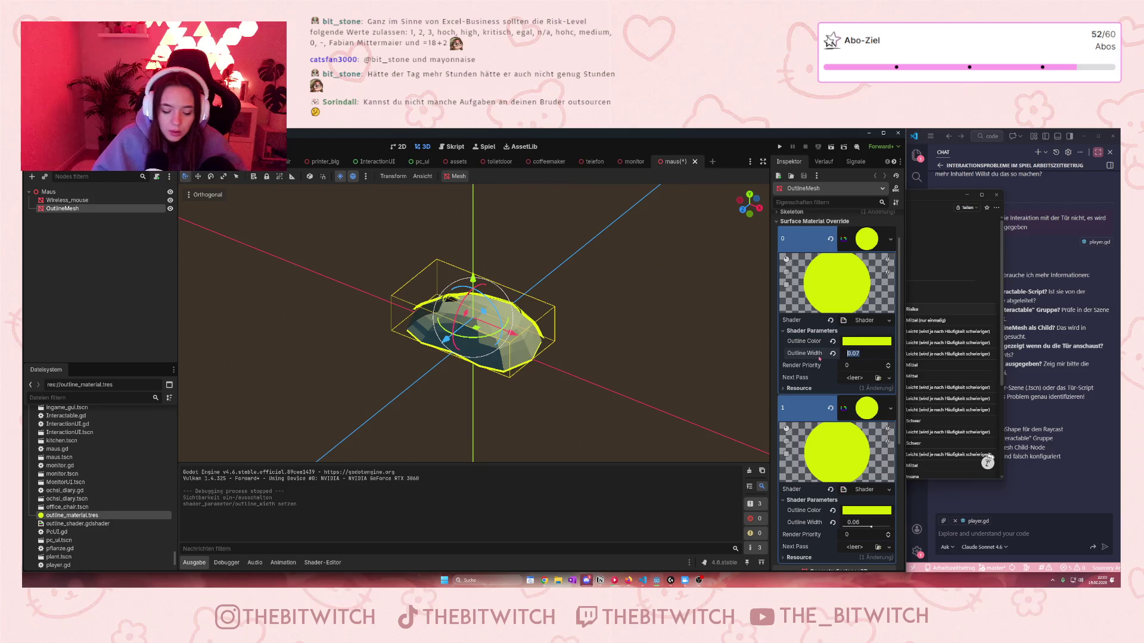
pyautogui.write('0.')
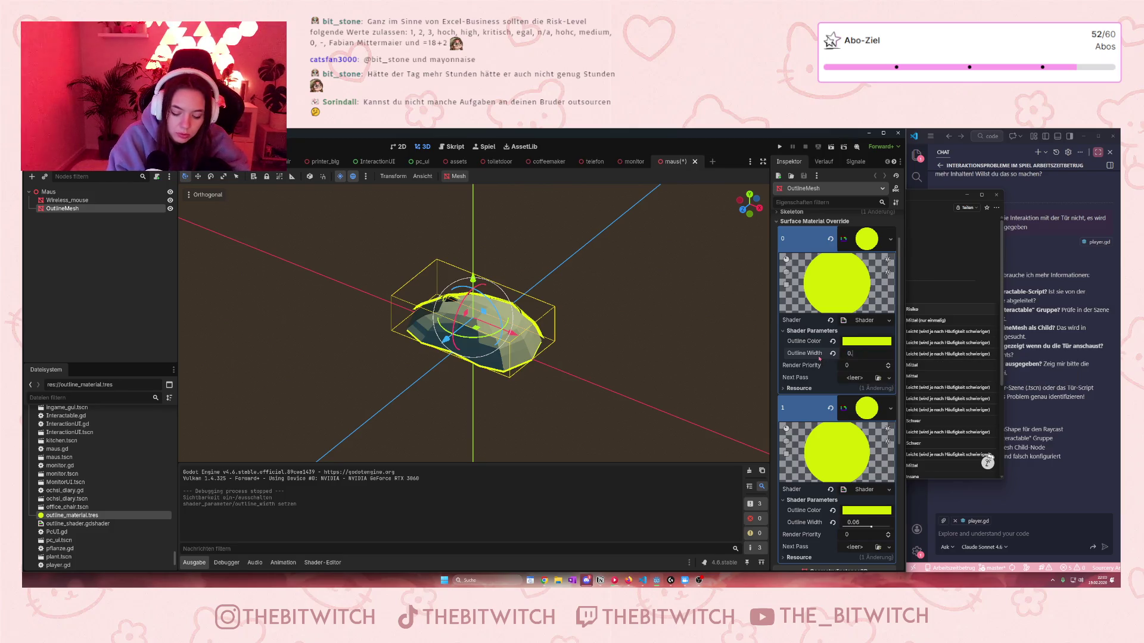
pyautogui.write('1')
pyautogui.press('Return')
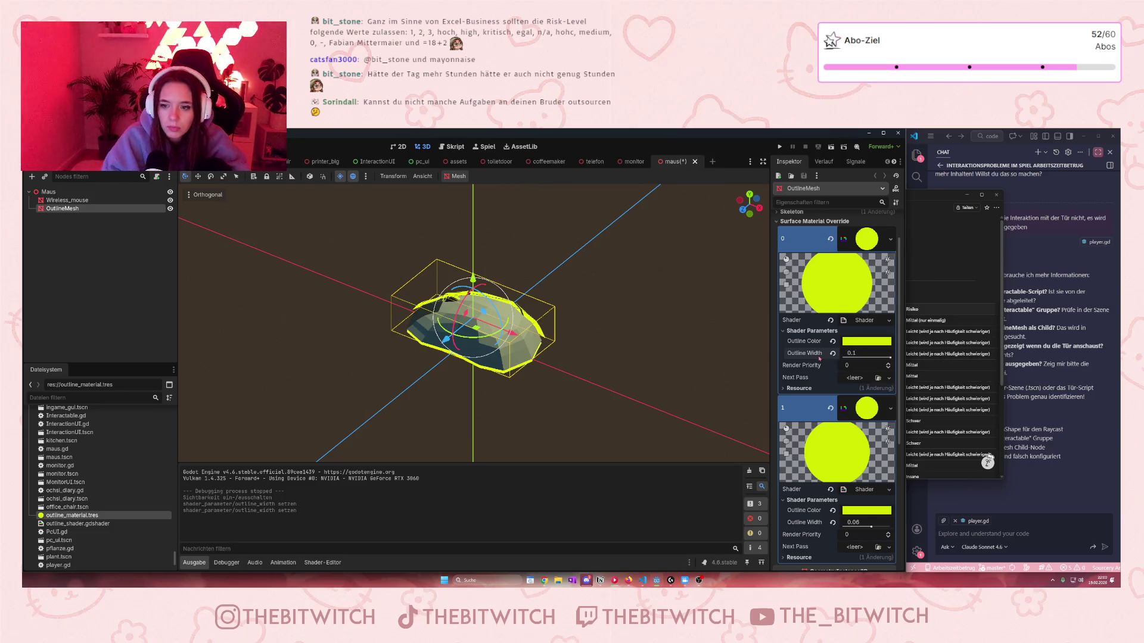
# Set the second material's Outline Width to 0.1 as well and save the maus scene.
pyautogui.scroll(-2, 857, 491)
pyautogui.click(860, 478)
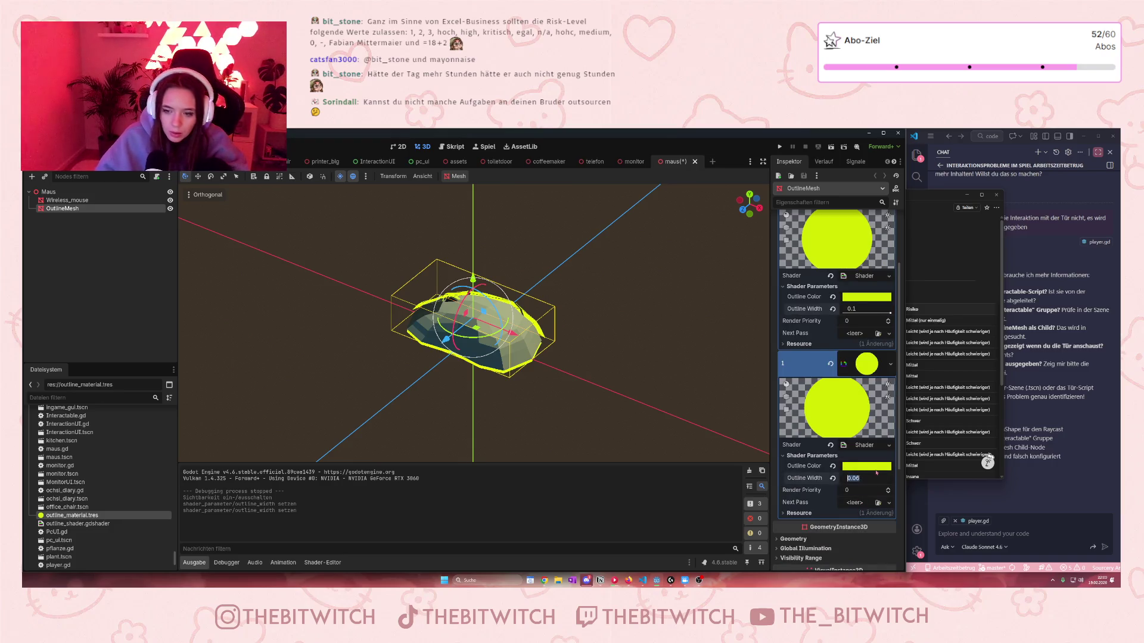
pyautogui.write('0')
pyautogui.press('Return')
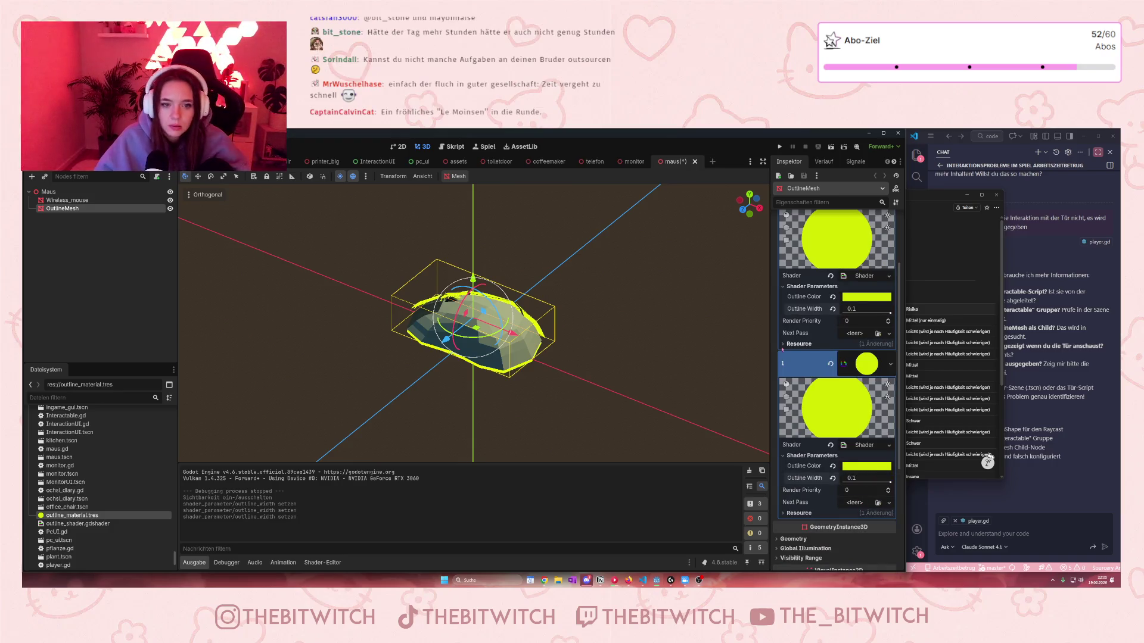
pyautogui.click(633, 367)
pyautogui.hotkey('ctrl', 's')
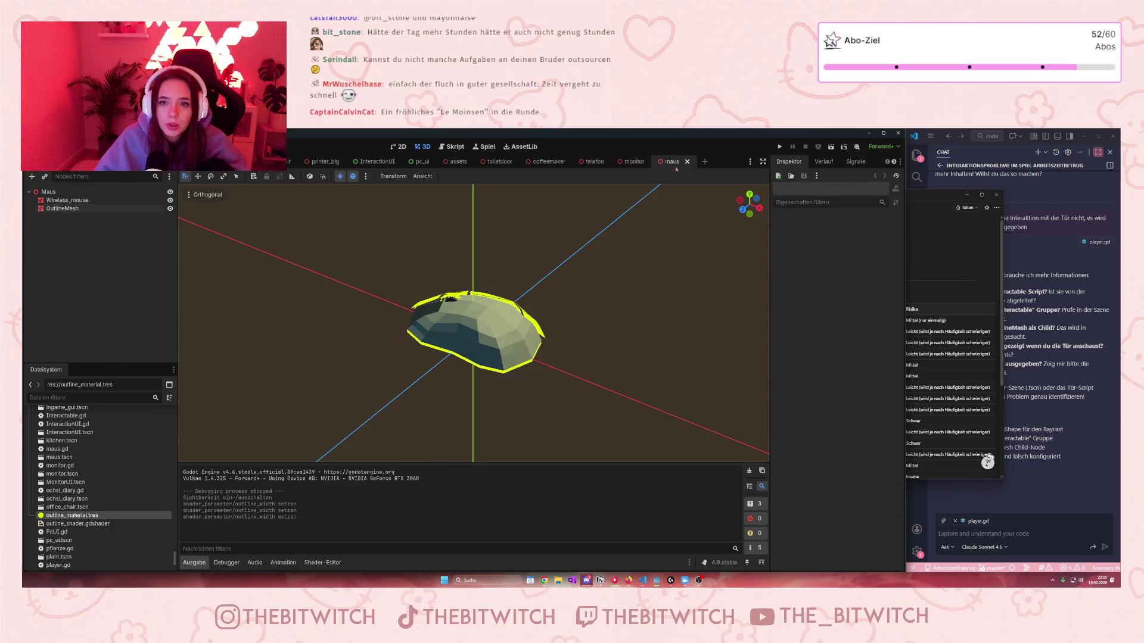
# Close the maus scene and zoom the office viewport onto the desk, chair and standing character.
pyautogui.click(688, 161)
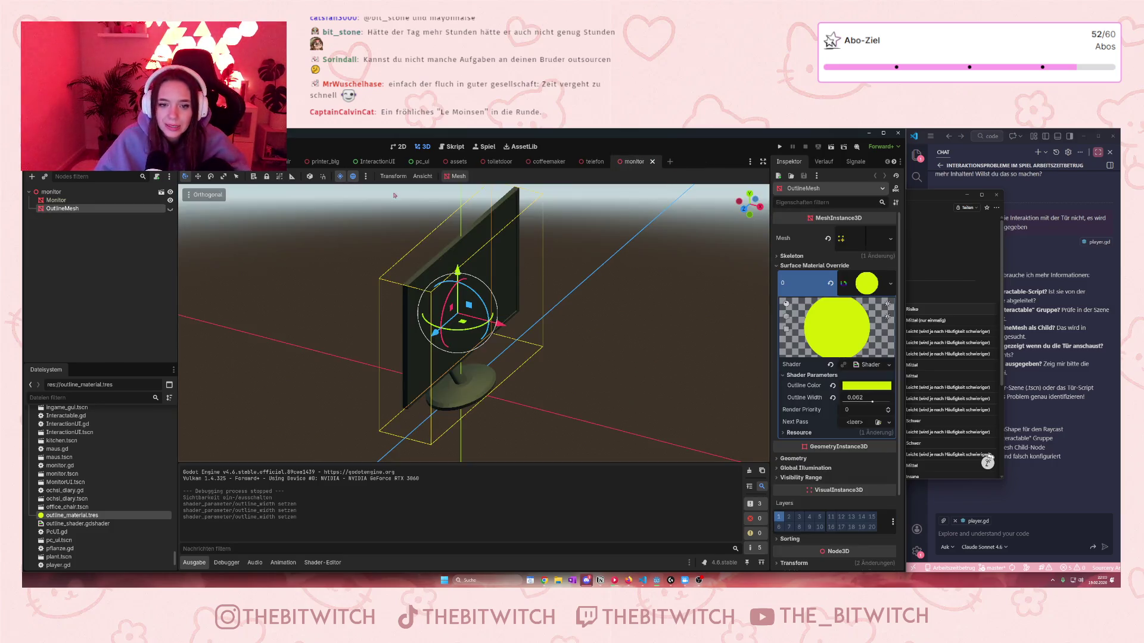
pyautogui.scroll(-8, 296, 280)
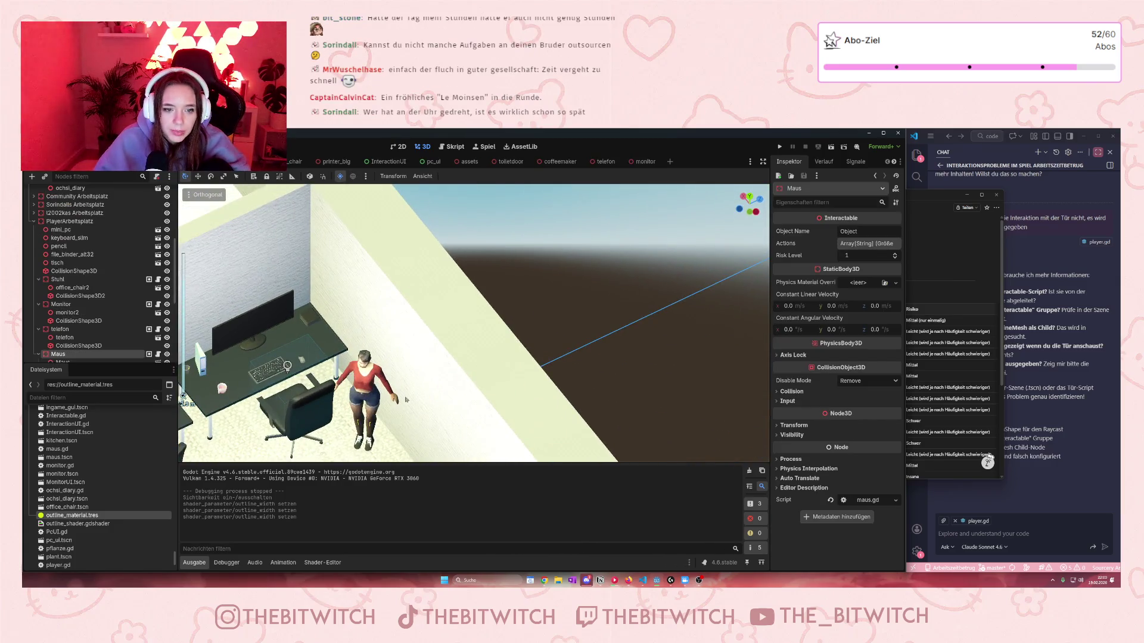
pyautogui.scroll(5, 406, 399)
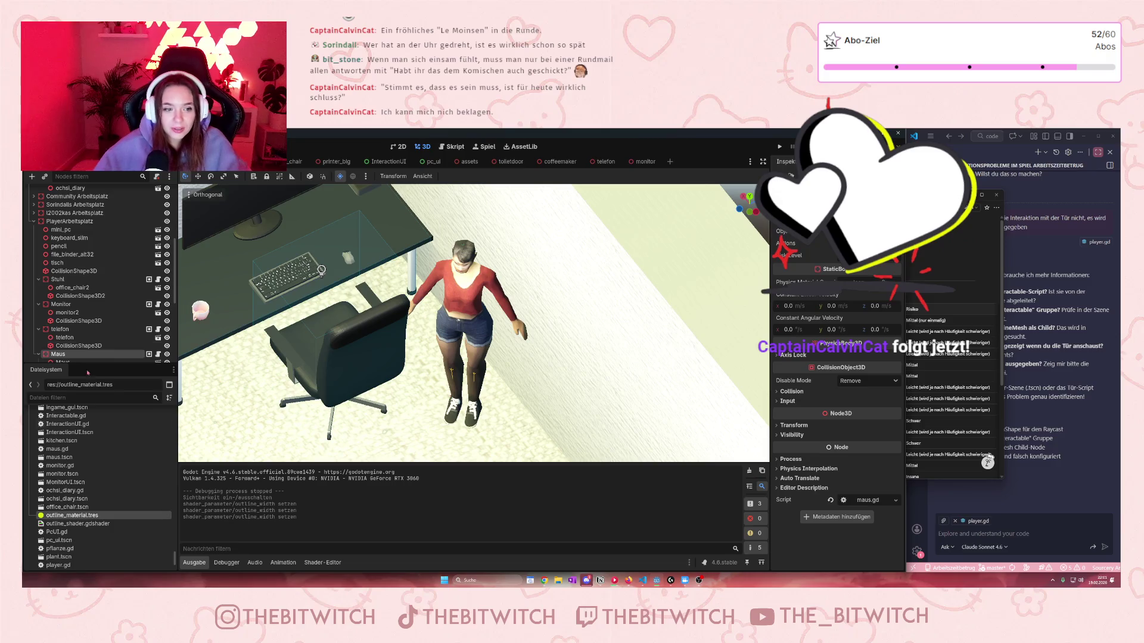
pyautogui.scroll(-5, 447, 408)
pyautogui.scroll(3, 447, 408)
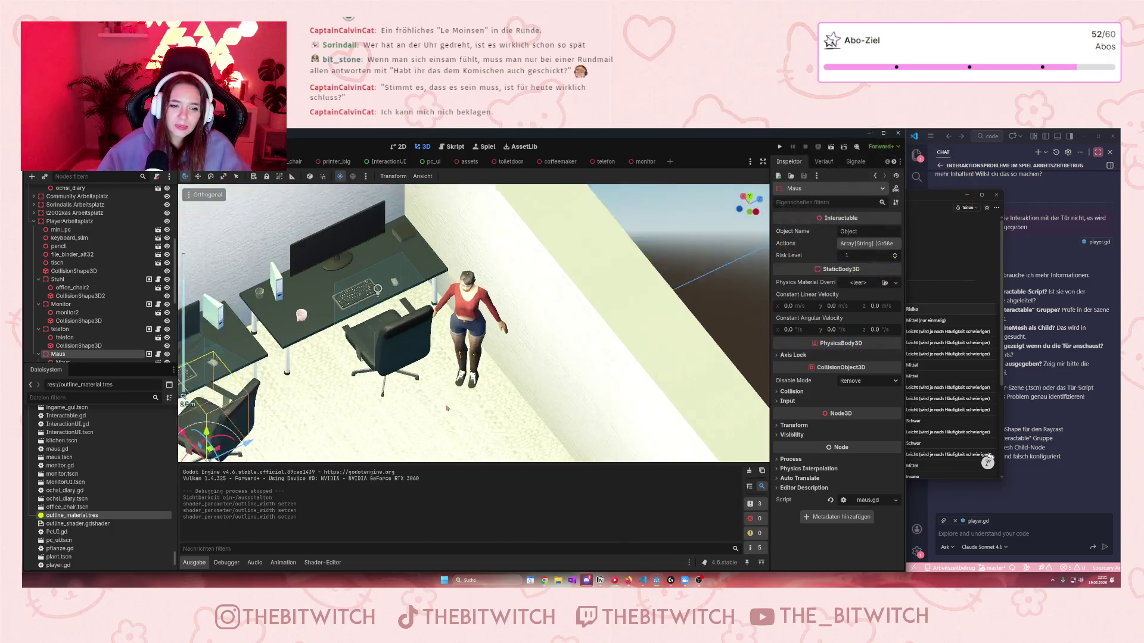
pyautogui.scroll(2, 448, 408)
pyautogui.scroll(2, 448, 408)
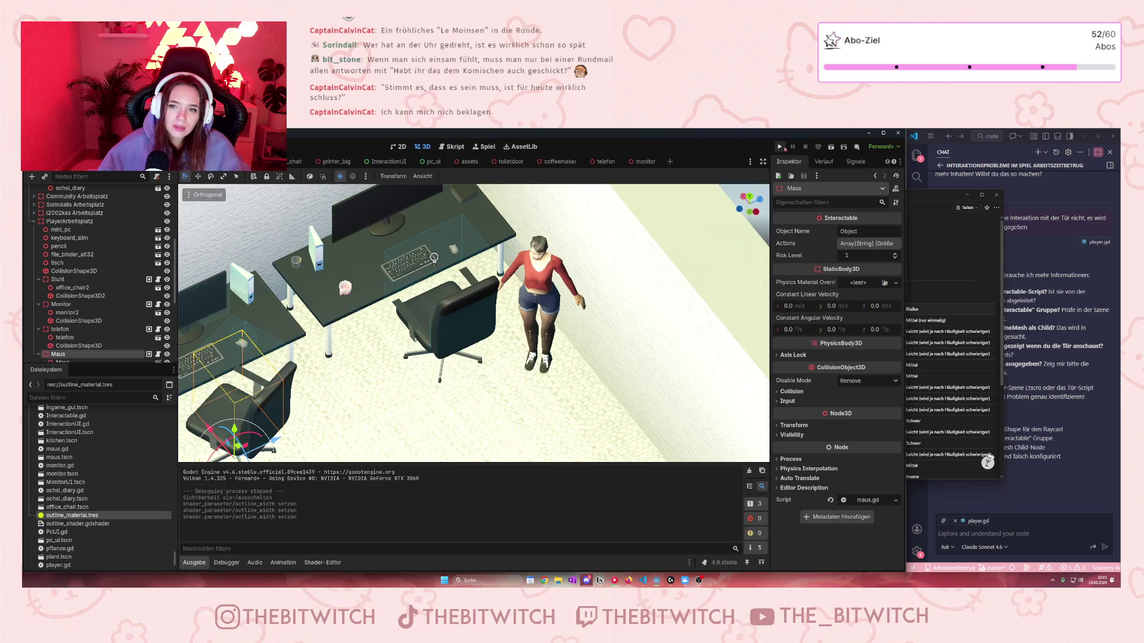
# Run the game, walk to the desk mouse, trigger its Defekt interaction, then dismiss the panel.
pyautogui.click(781, 147)
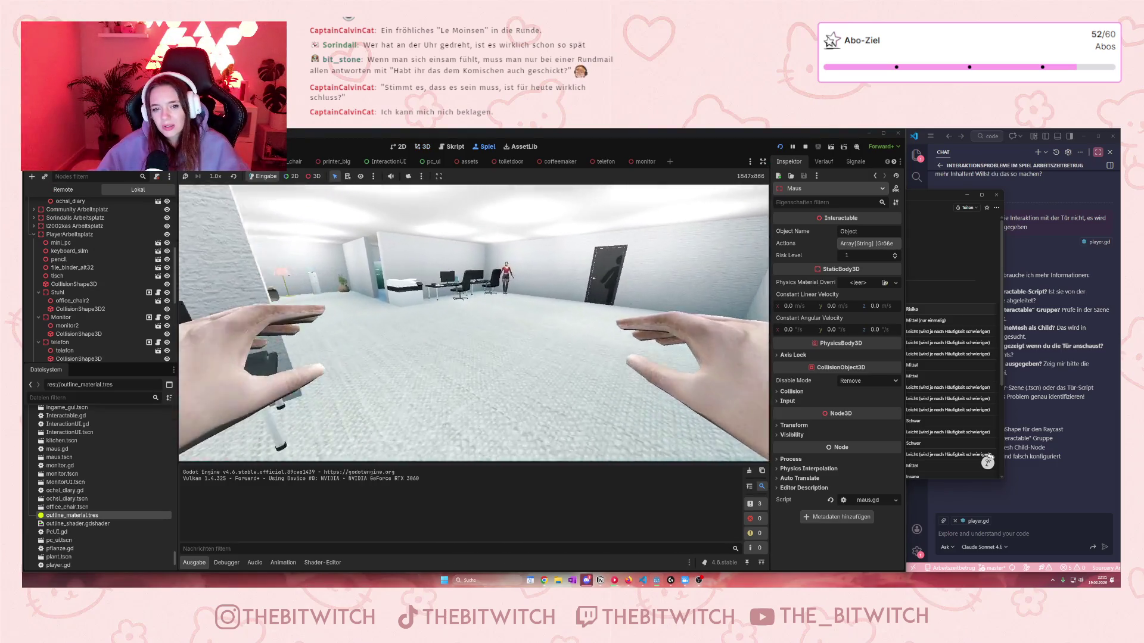
pyautogui.press('w')
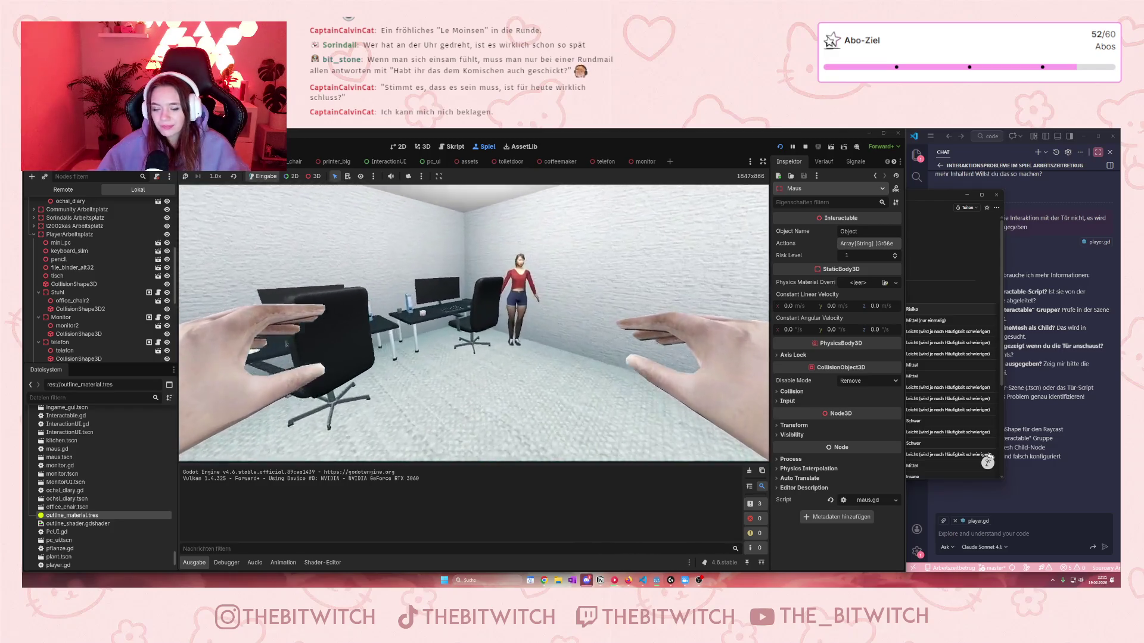
pyautogui.press('w')
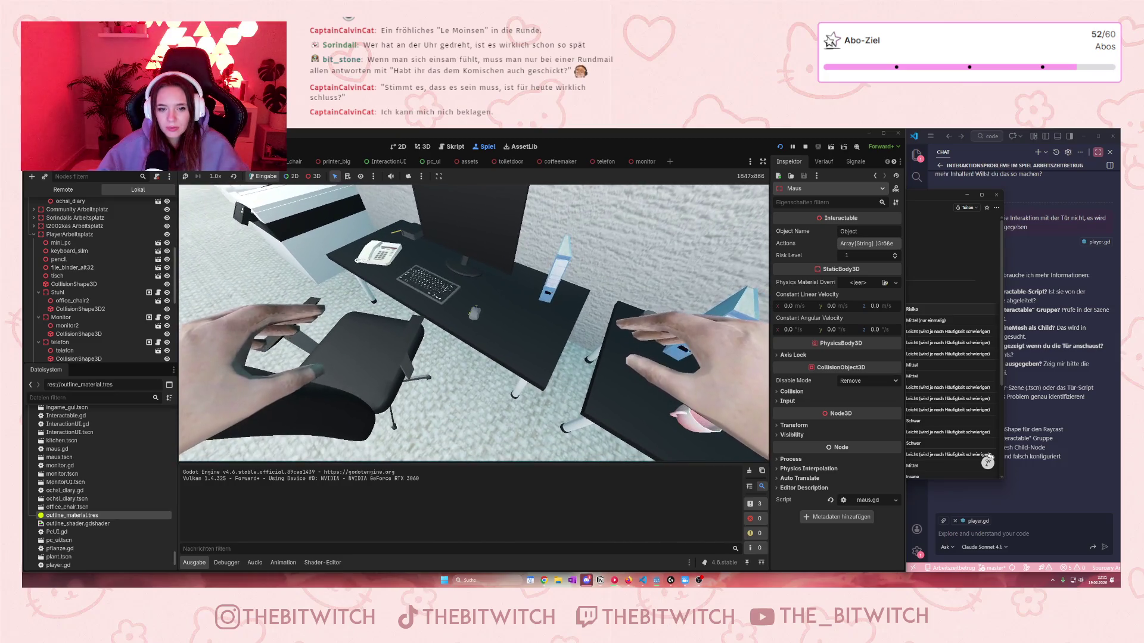
pyautogui.press('s')
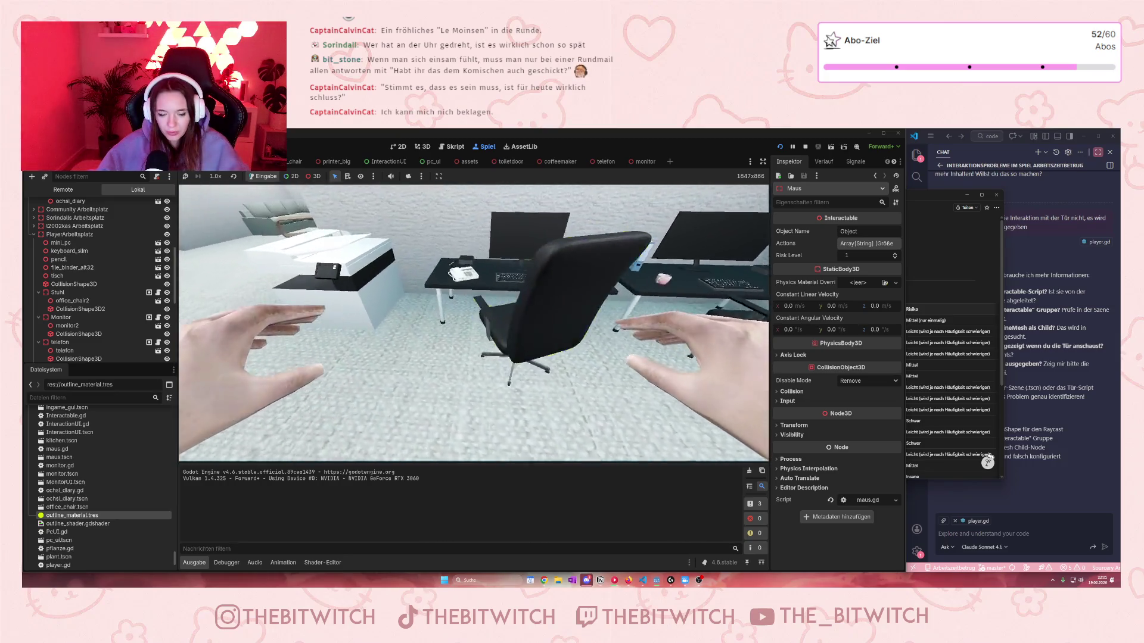
pyautogui.press('w')
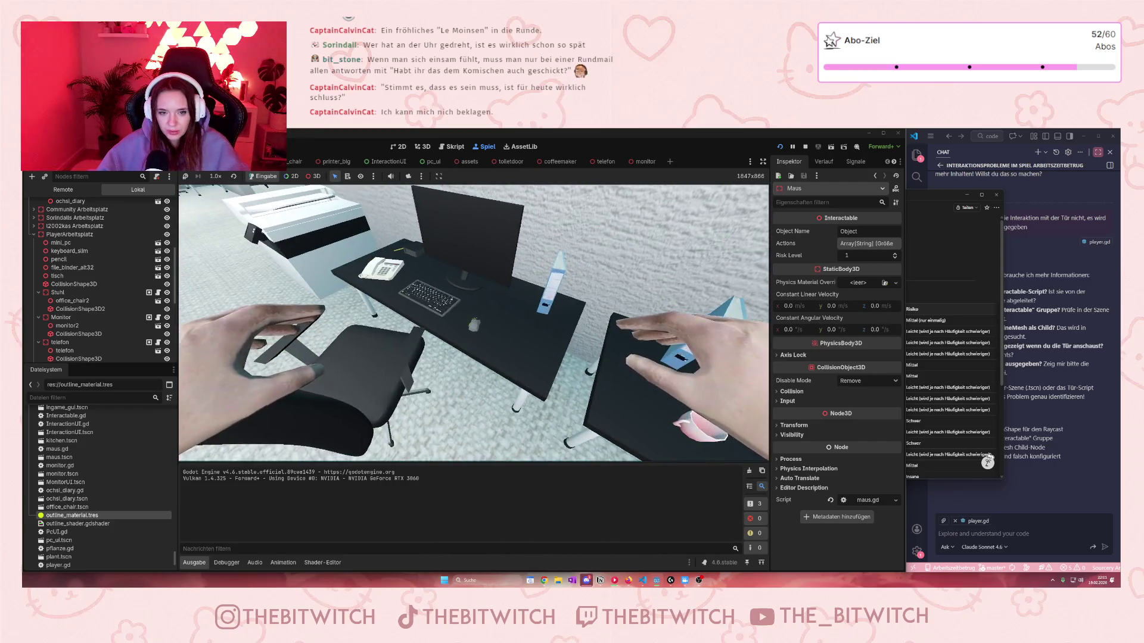
pyautogui.press('e')
pyautogui.press('Escape')
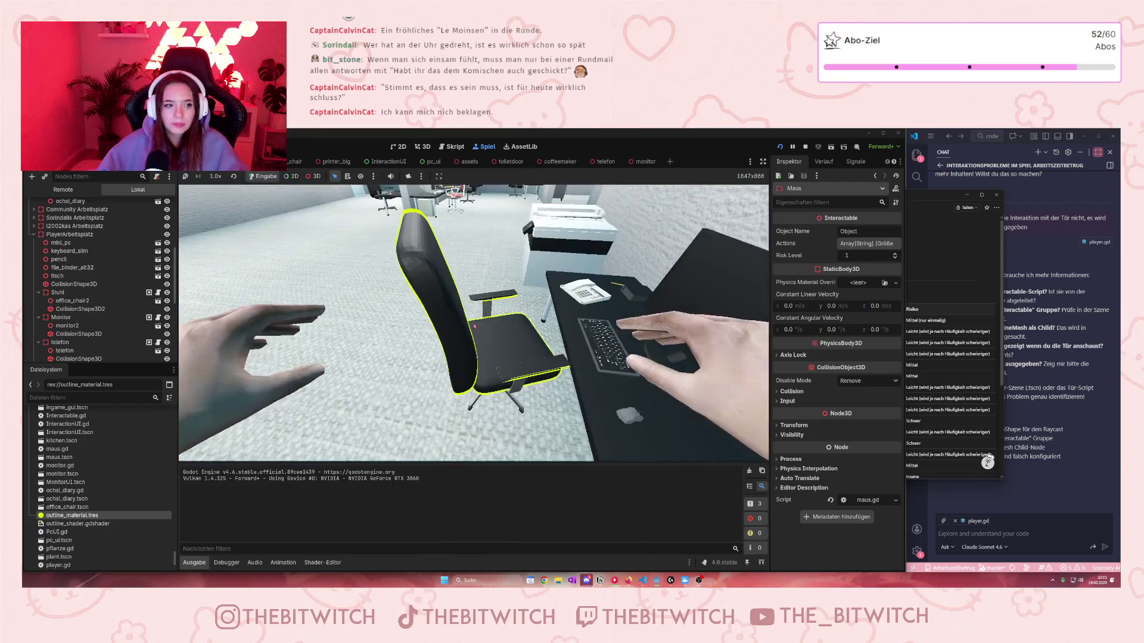
# Open the Maus object's scene and select its OutlineMesh to show the material settings.
pyautogui.scroll(-5, 96, 333)
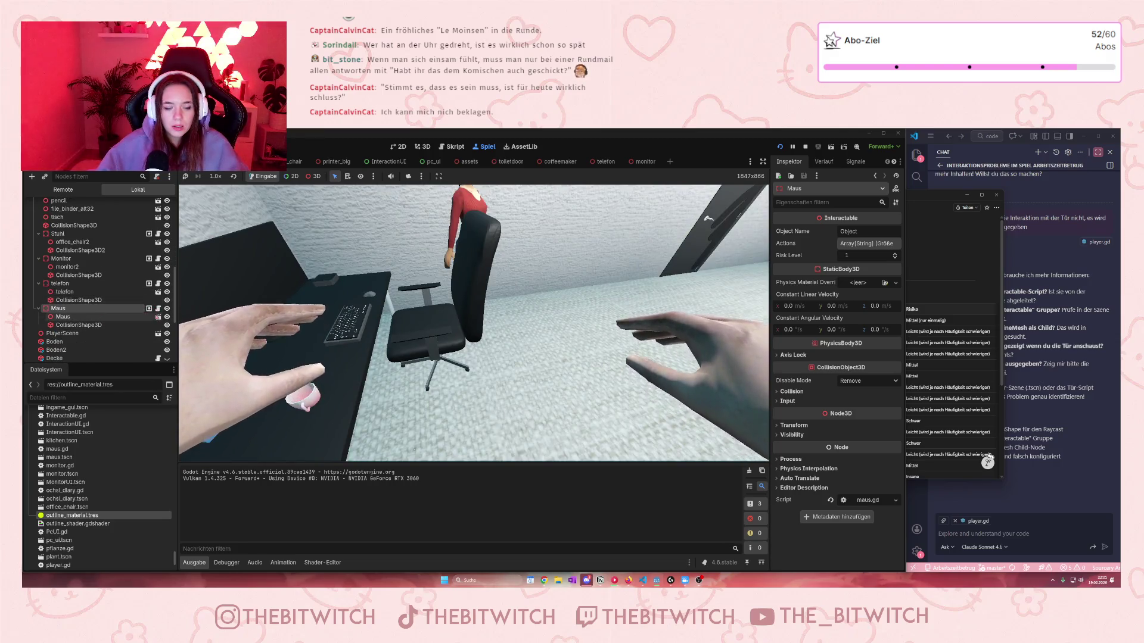
pyautogui.click(149, 308)
pyautogui.click(162, 222)
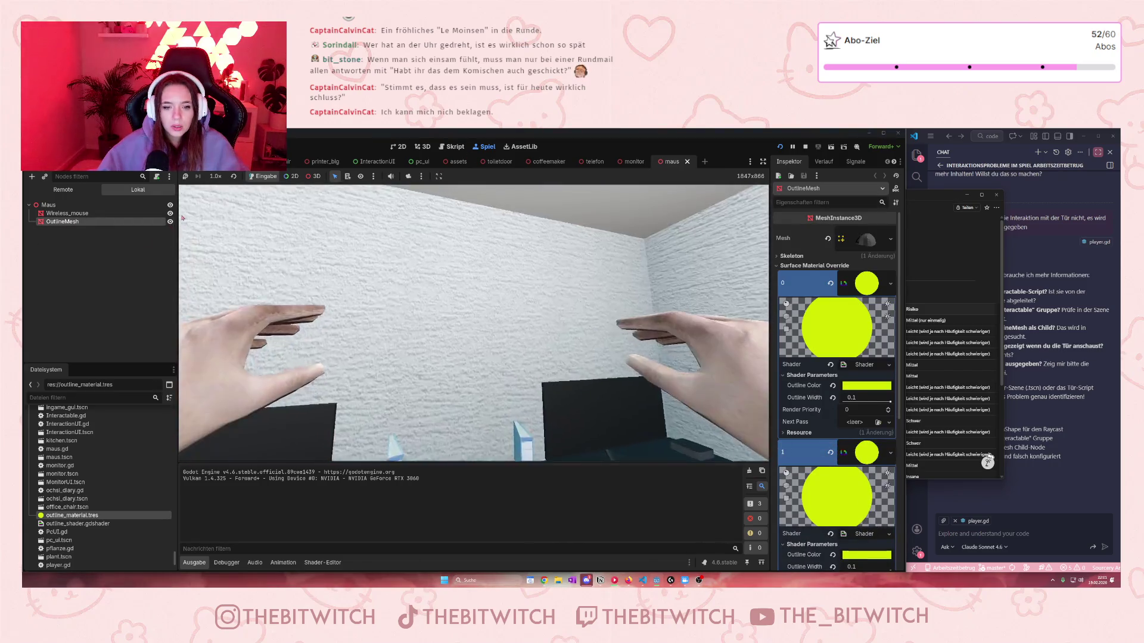
# Stop the game, inspect the outline width value, and close the maus scene to reveal the monitor scene.
pyautogui.press('F8')
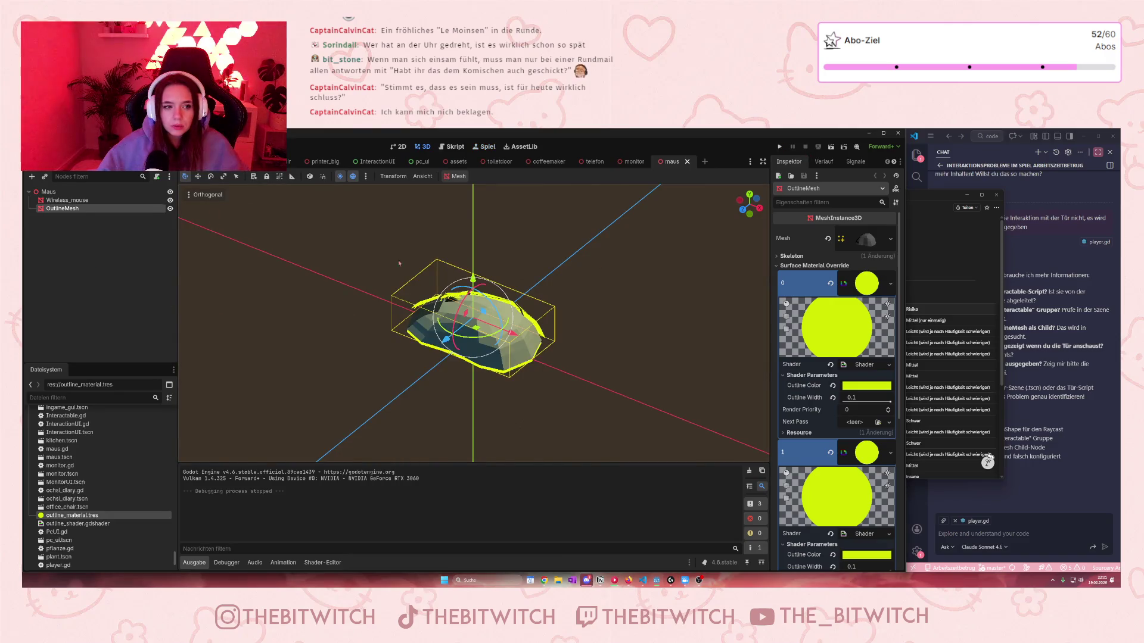
pyautogui.click(859, 397)
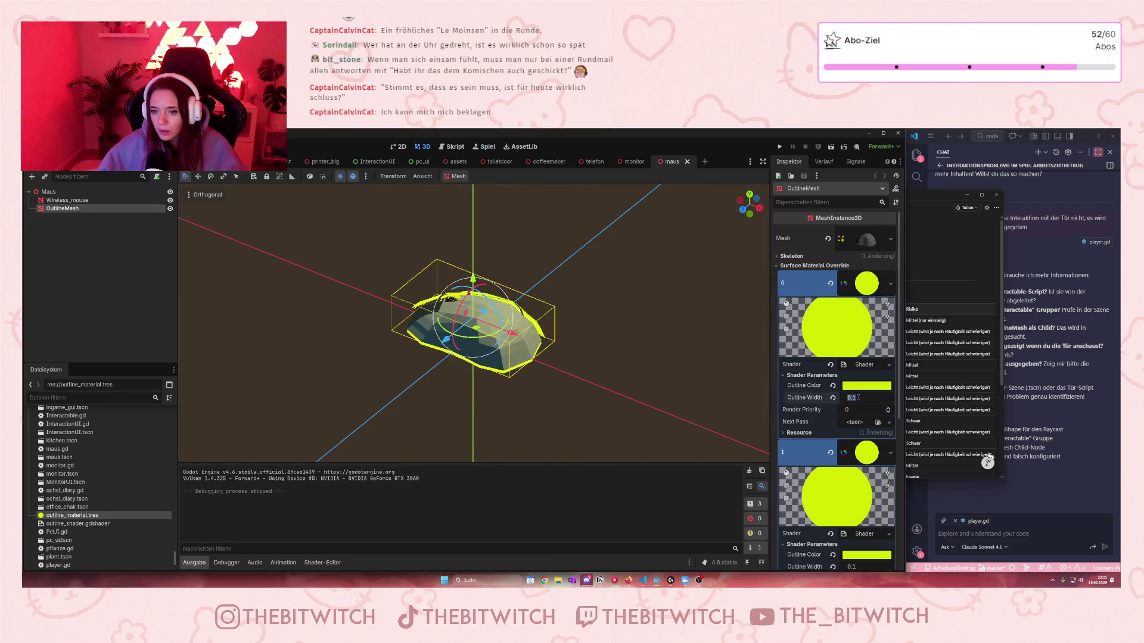
pyautogui.click(850, 398)
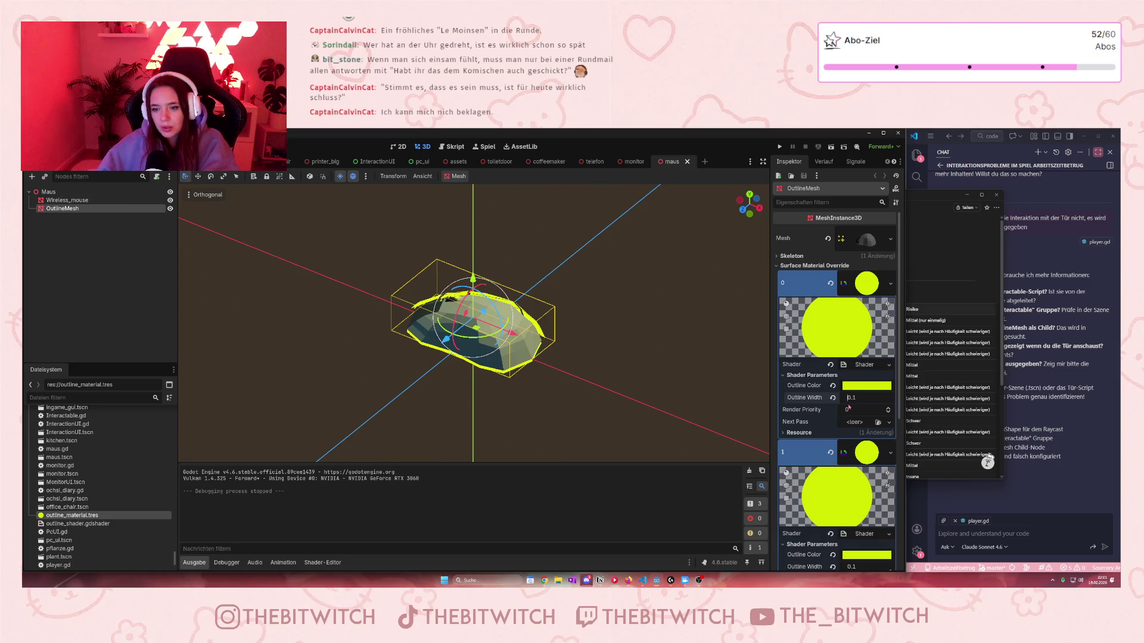
pyautogui.moveTo(830, 422)
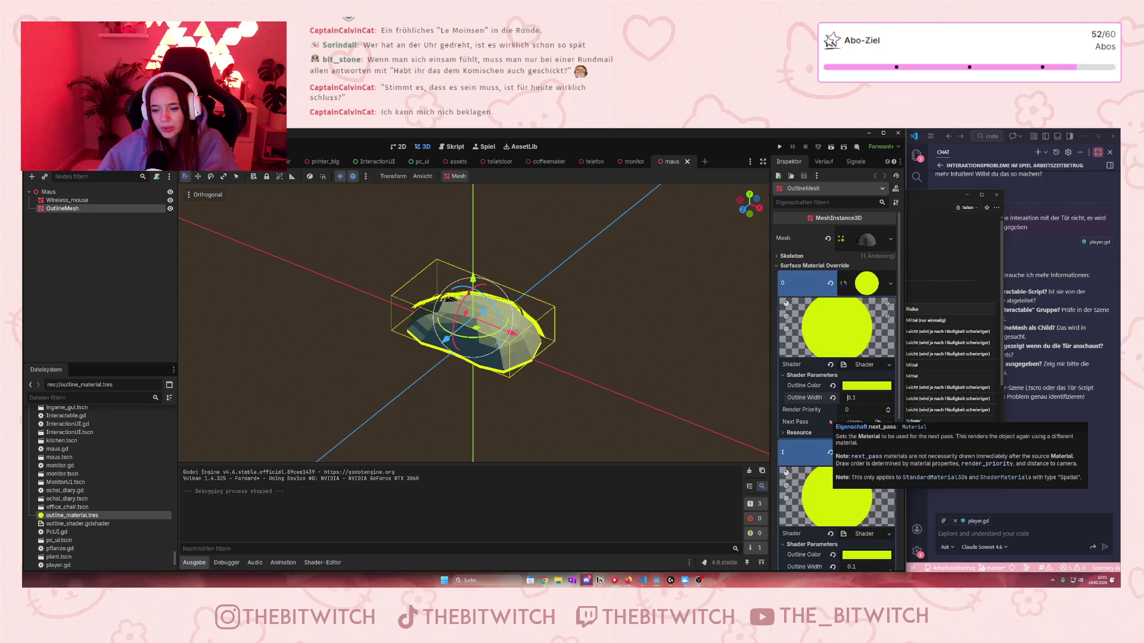
pyautogui.scroll(-3, 830, 421)
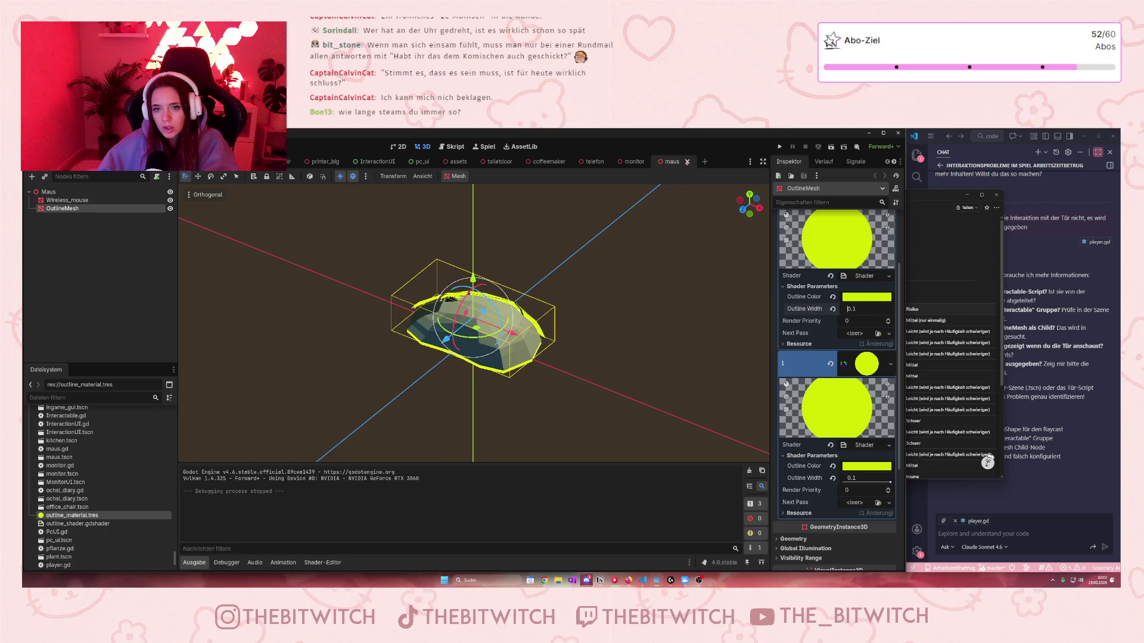
pyautogui.click(686, 161)
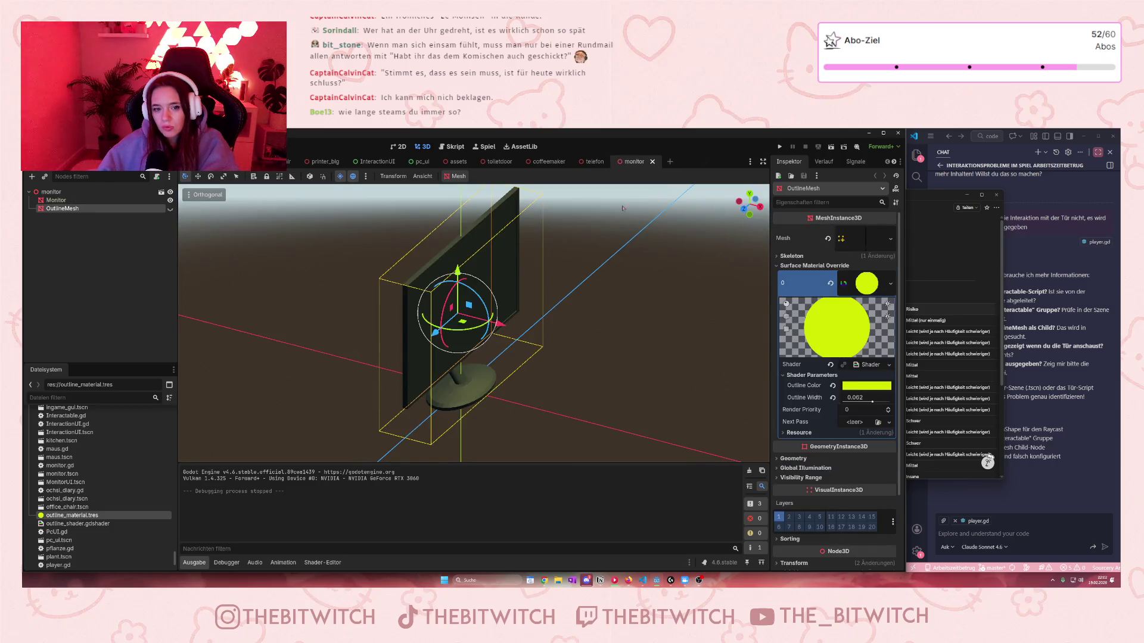
# Close the monitor scene and return to the office scene, zooming toward the desks and chairs.
pyautogui.click(653, 164)
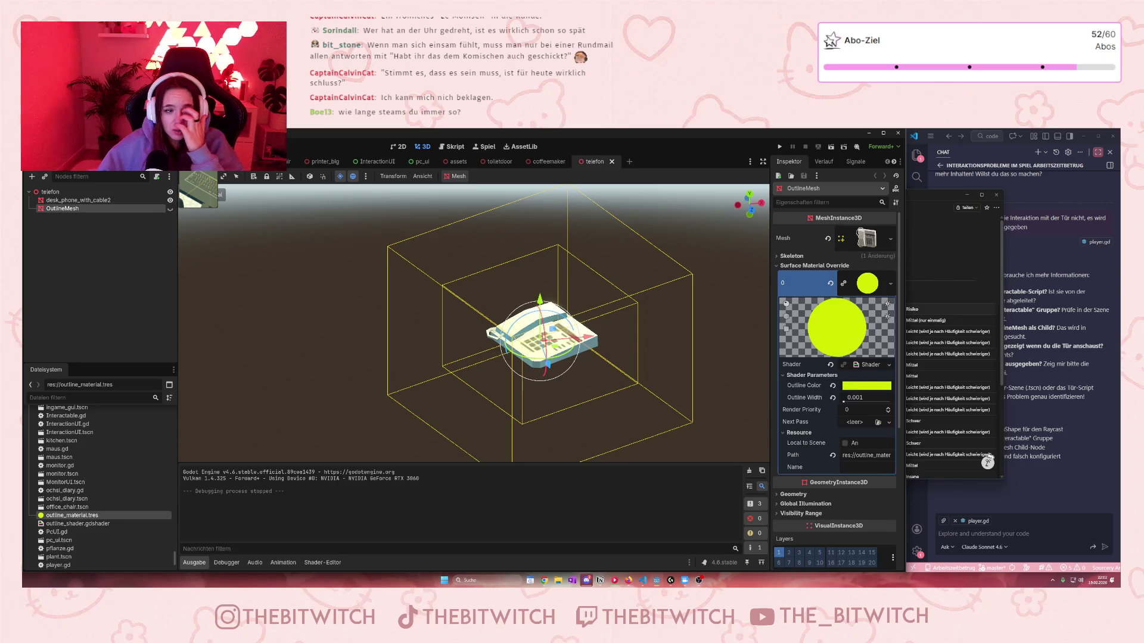
pyautogui.click(250, 161)
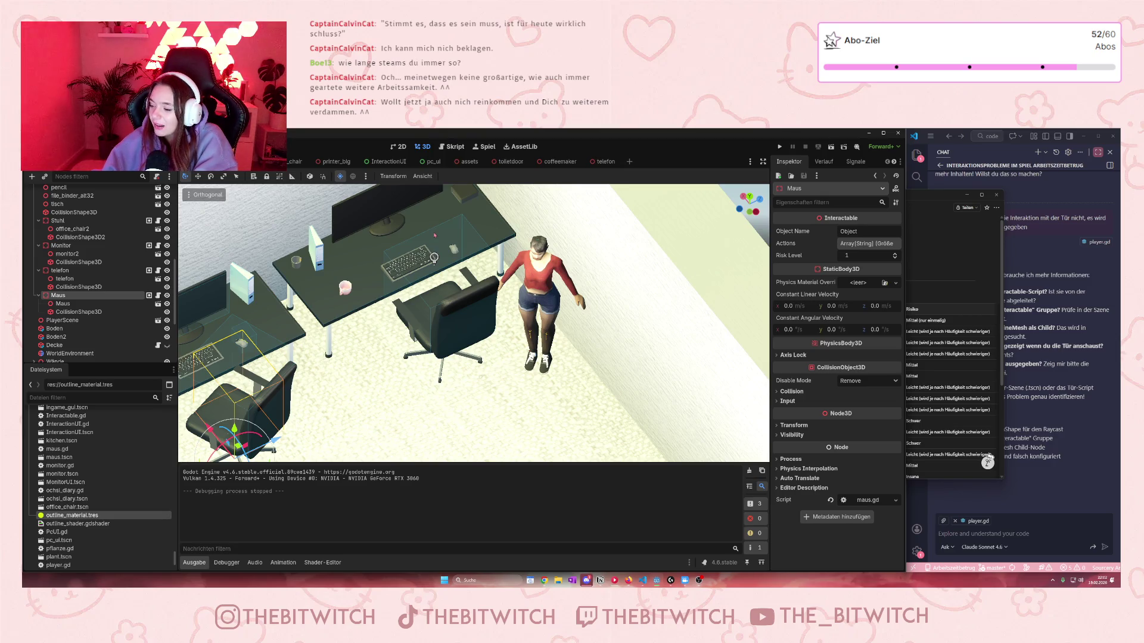
pyautogui.scroll(-5, 474, 322)
pyautogui.scroll(5, 473, 322)
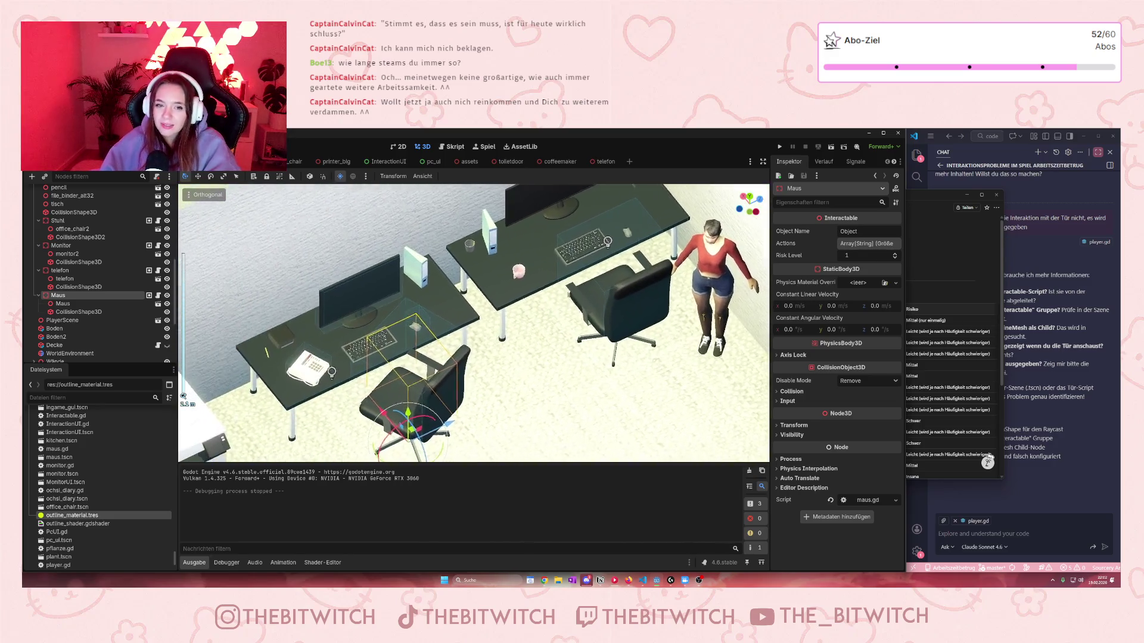
pyautogui.scroll(5, 473, 322)
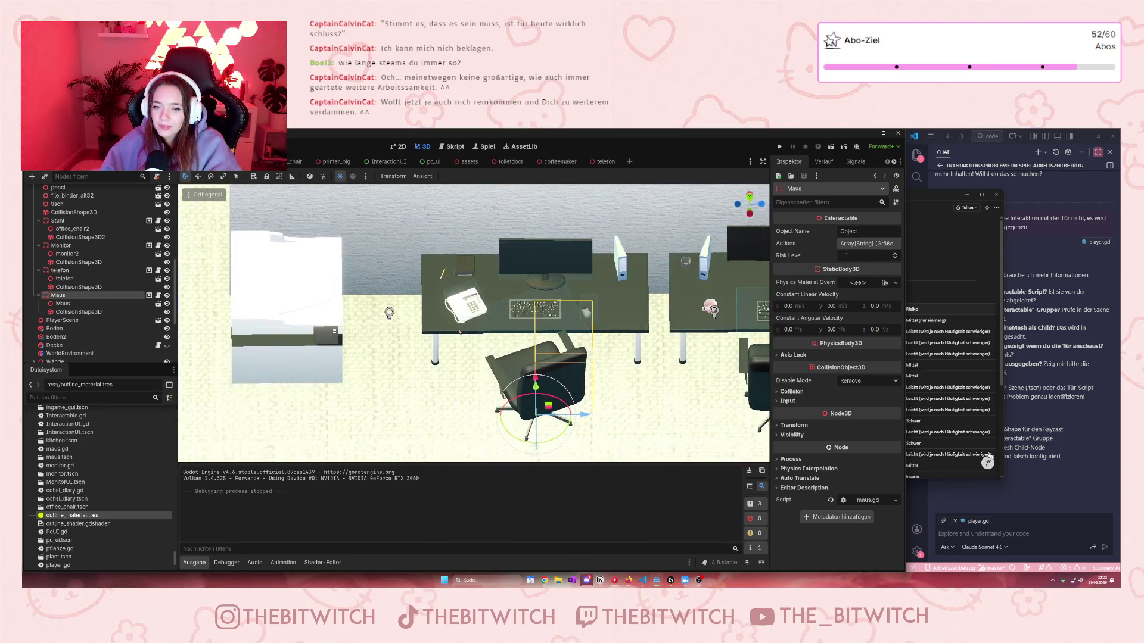
# Open the Maus scene, hide its OutlineMesh, and save the scene.
pyautogui.scroll(2, 318, 305)
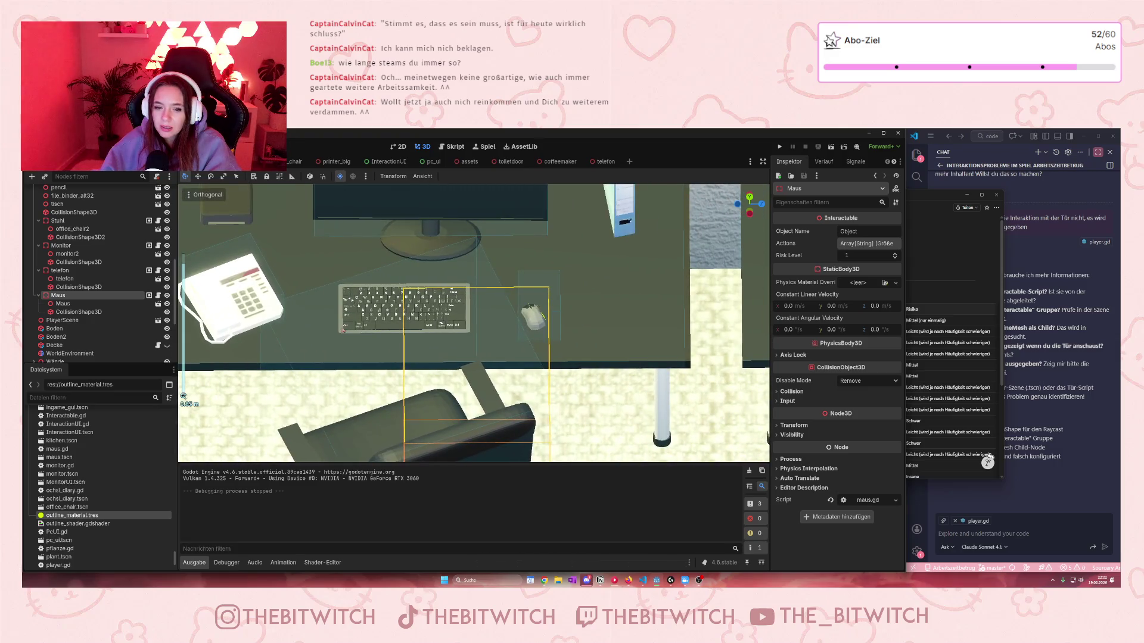
pyautogui.scroll(5, 473, 321)
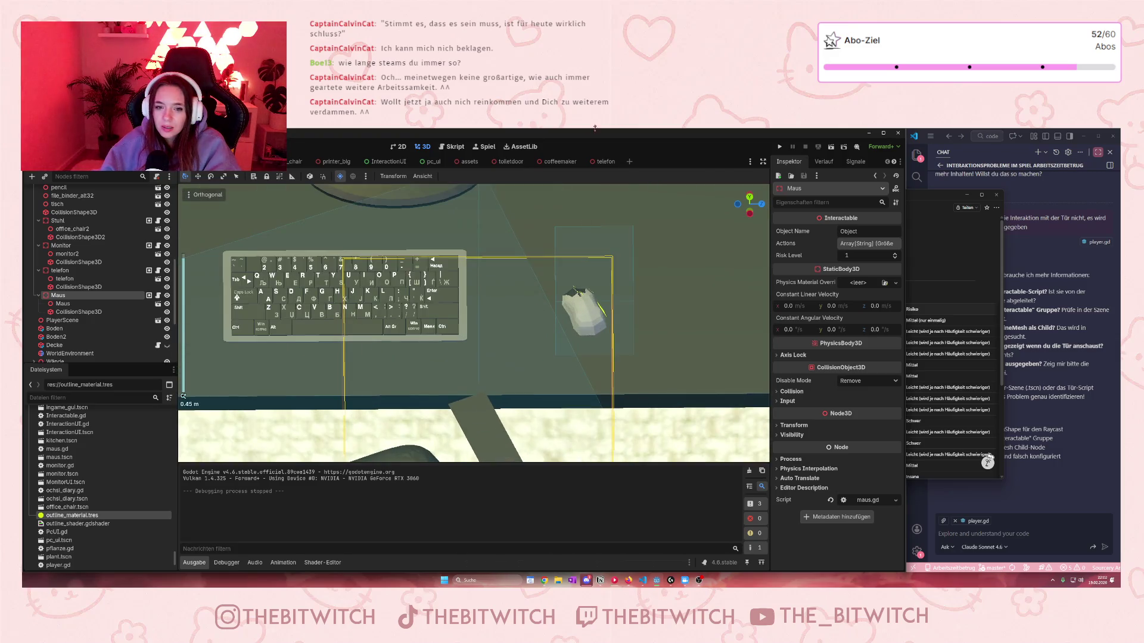
pyautogui.click(150, 297)
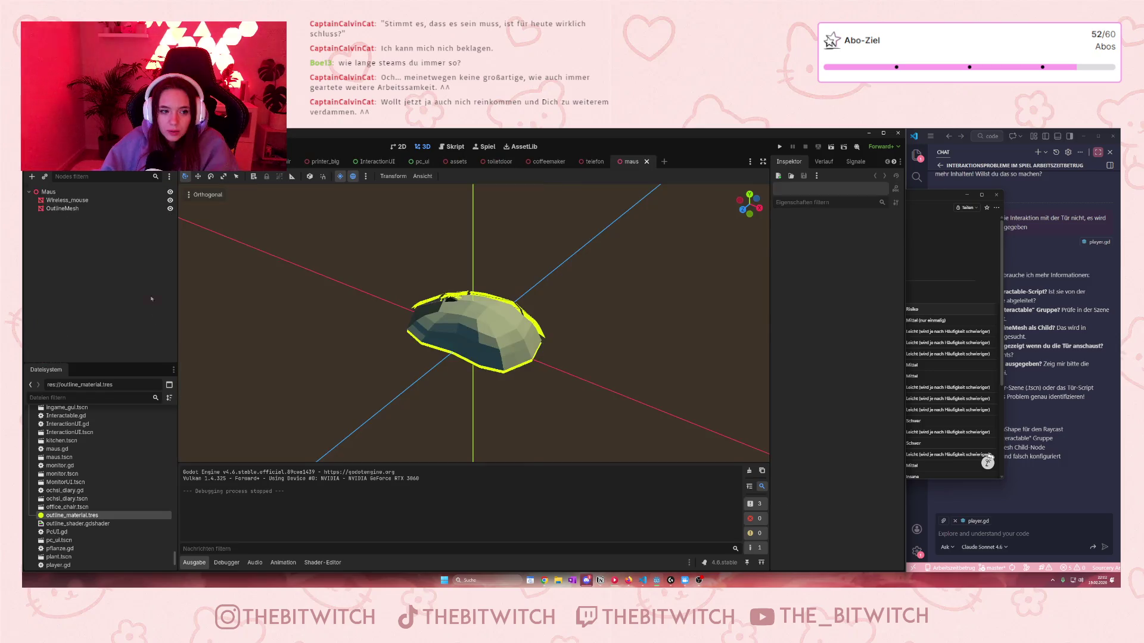
pyautogui.click(90, 208)
pyautogui.click(170, 208)
pyautogui.click(284, 315)
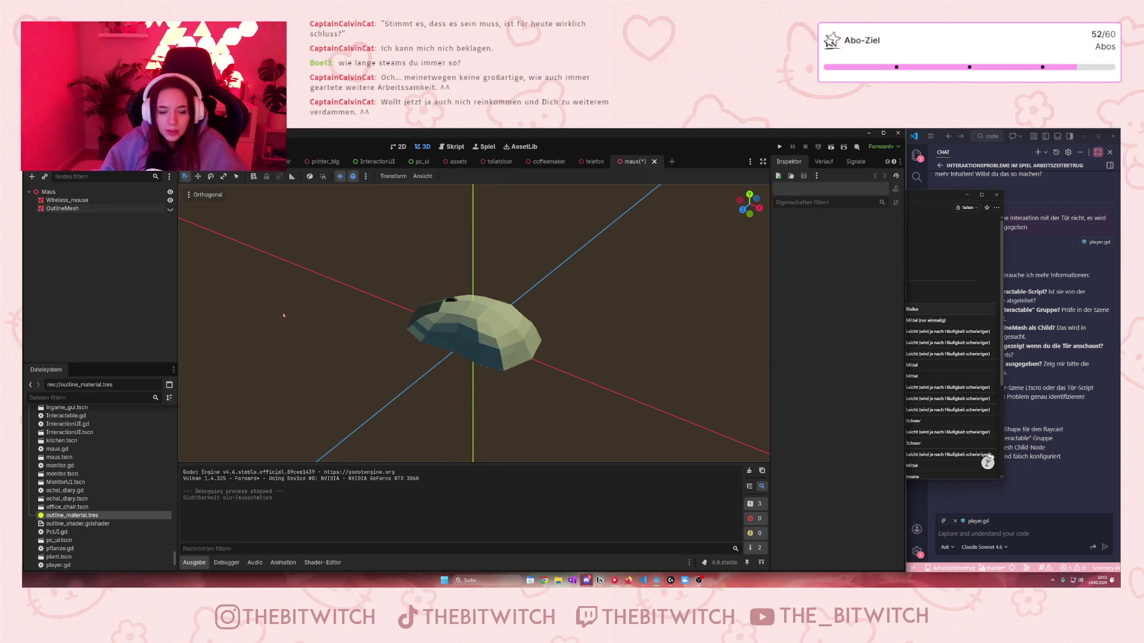
pyautogui.hotkey('ctrl', 's')
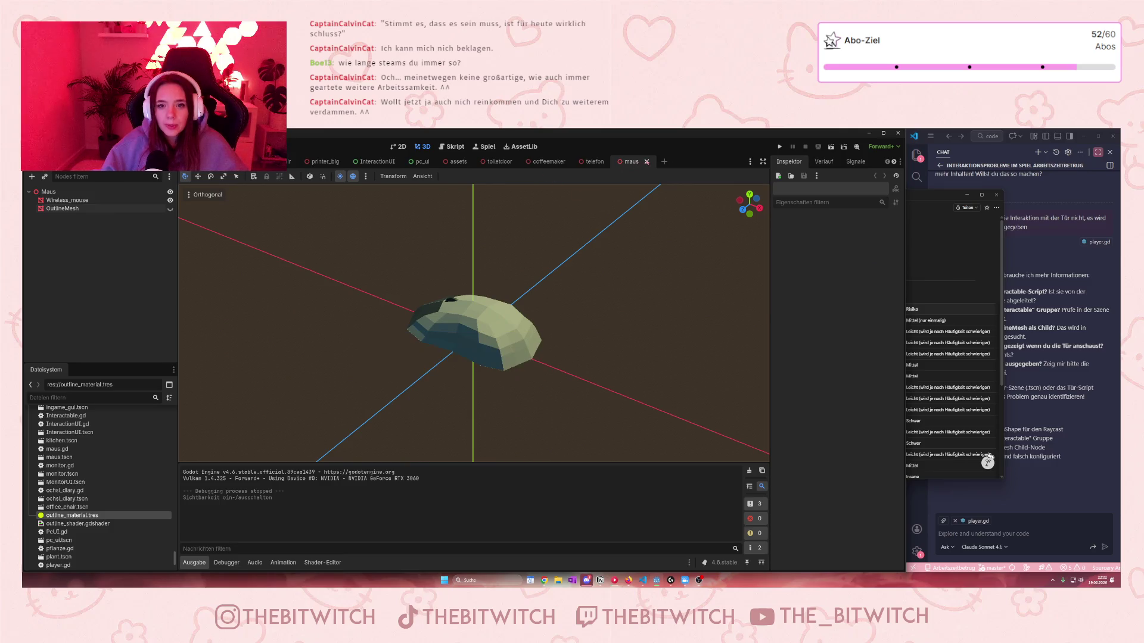
# Close the maus scene and place the 'Methoden Arbeitszeitbetrug' task list beside the office view.
pyautogui.hotkey('ctrl', 'w')
pyautogui.scroll(-10, 462, 306)
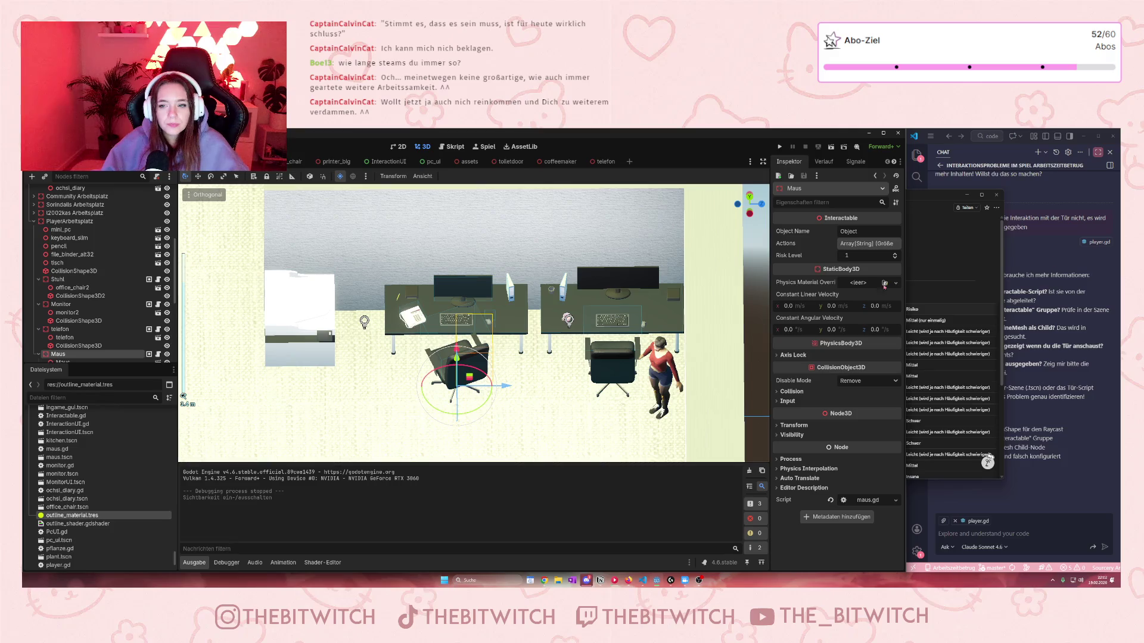
pyautogui.moveTo(953, 195)
pyautogui.mouseDown()
pyautogui.moveTo(863, 191)
pyautogui.moveTo(1072, 202)
pyautogui.moveTo(1086, 236)
pyautogui.mouseUp()
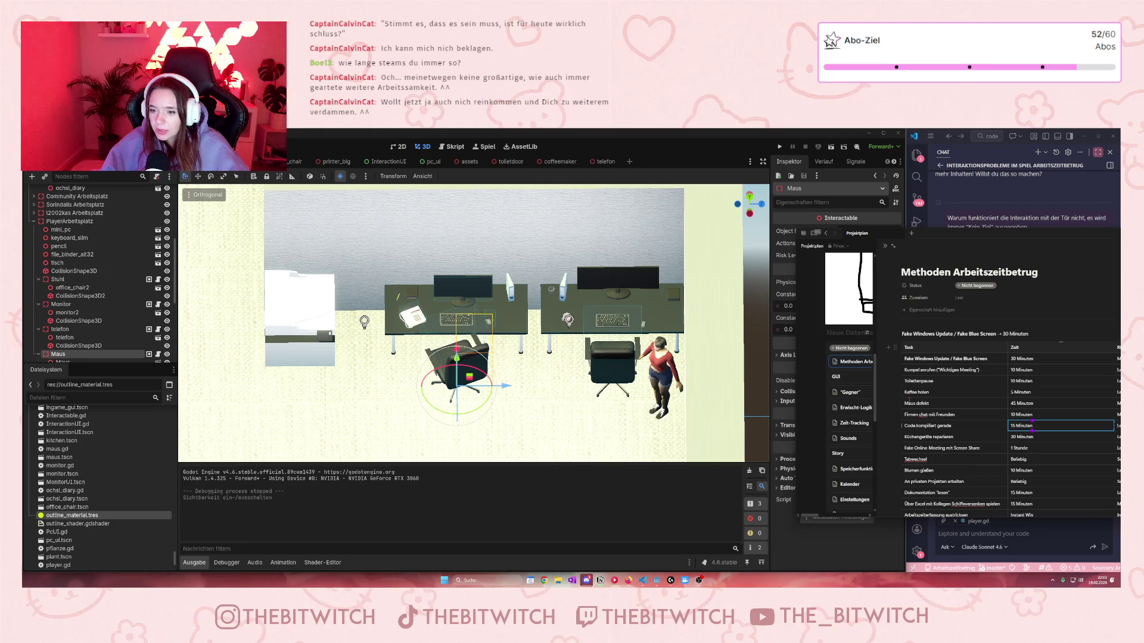
# Step through the task cells from Fake Windows Update down to Maus defekt.
pyautogui.scroll(-1, 1013, 369)
pyautogui.scroll(-1, 922, 409)
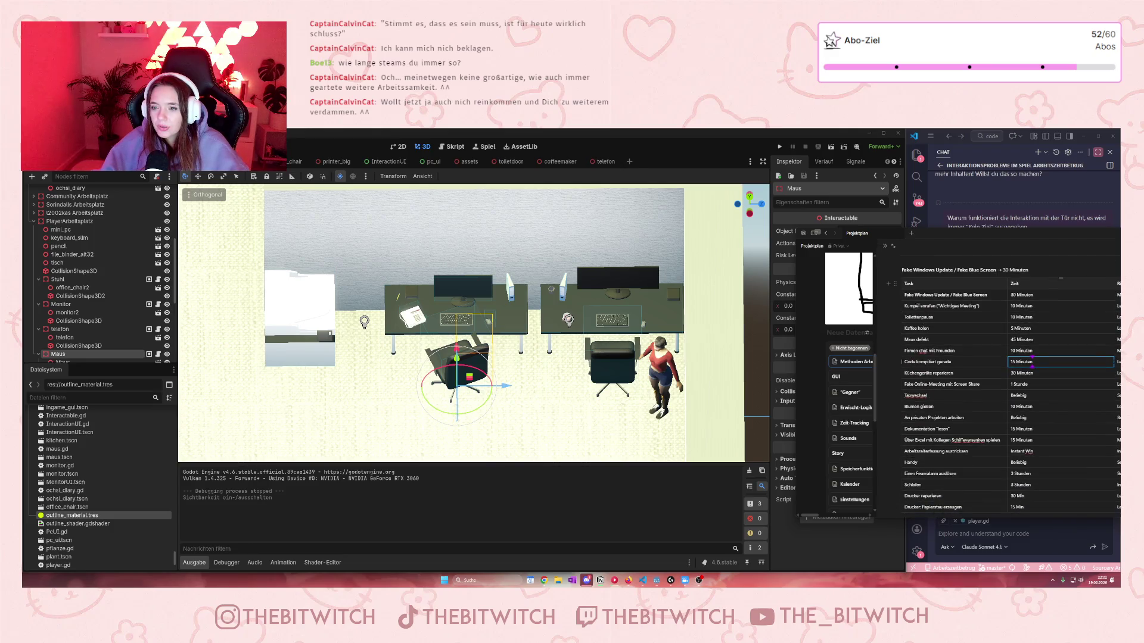
pyautogui.click(905, 306)
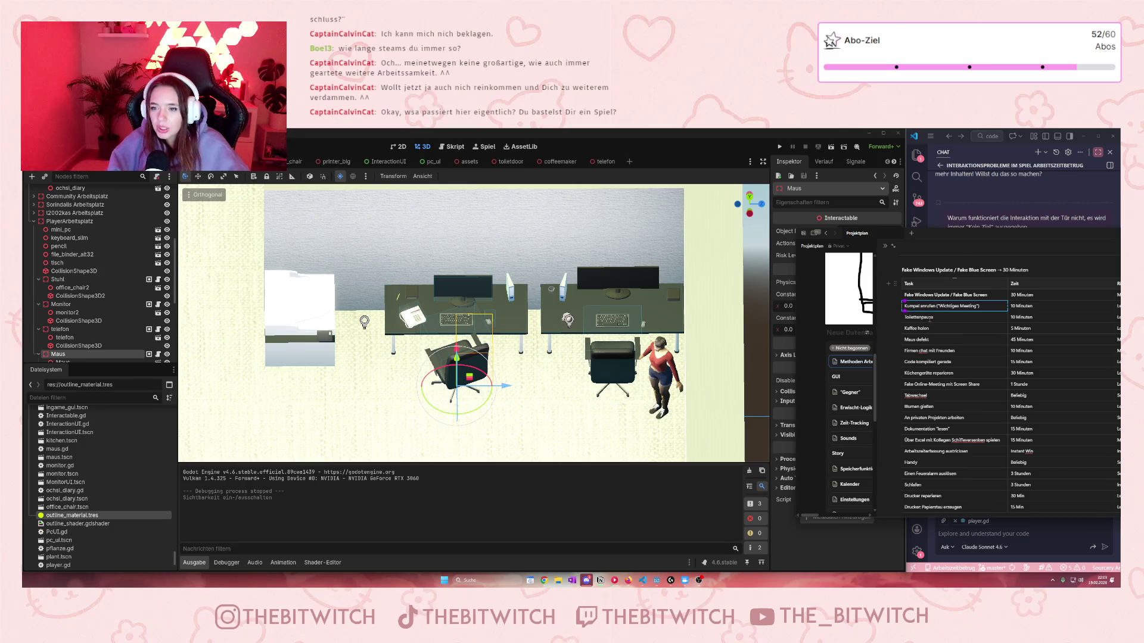
pyautogui.press('Up')
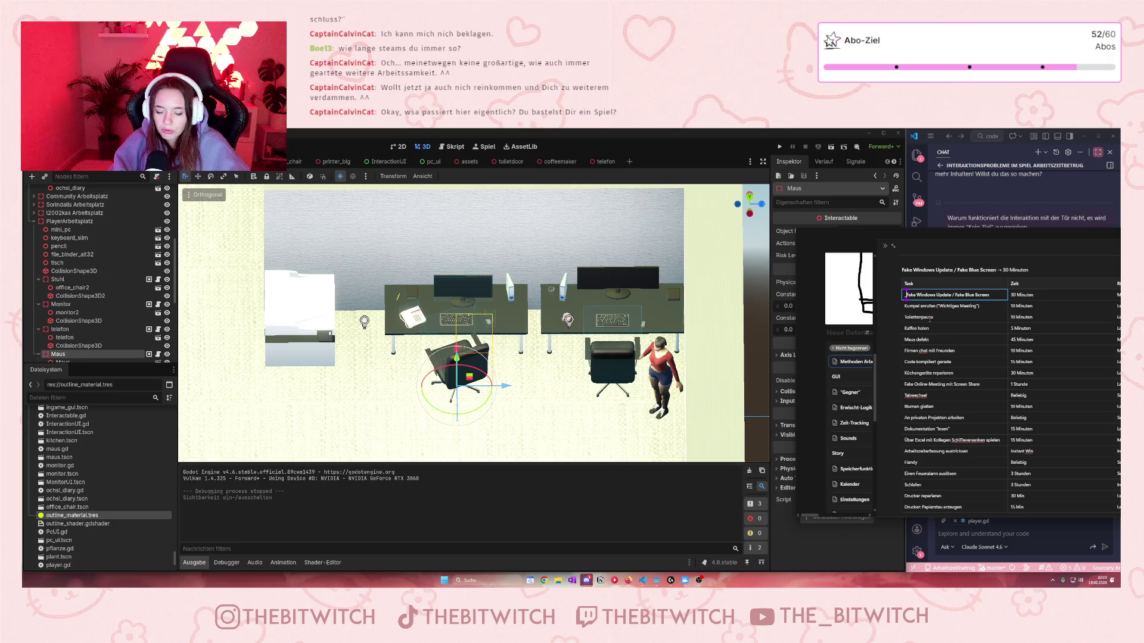
pyautogui.press('Down')
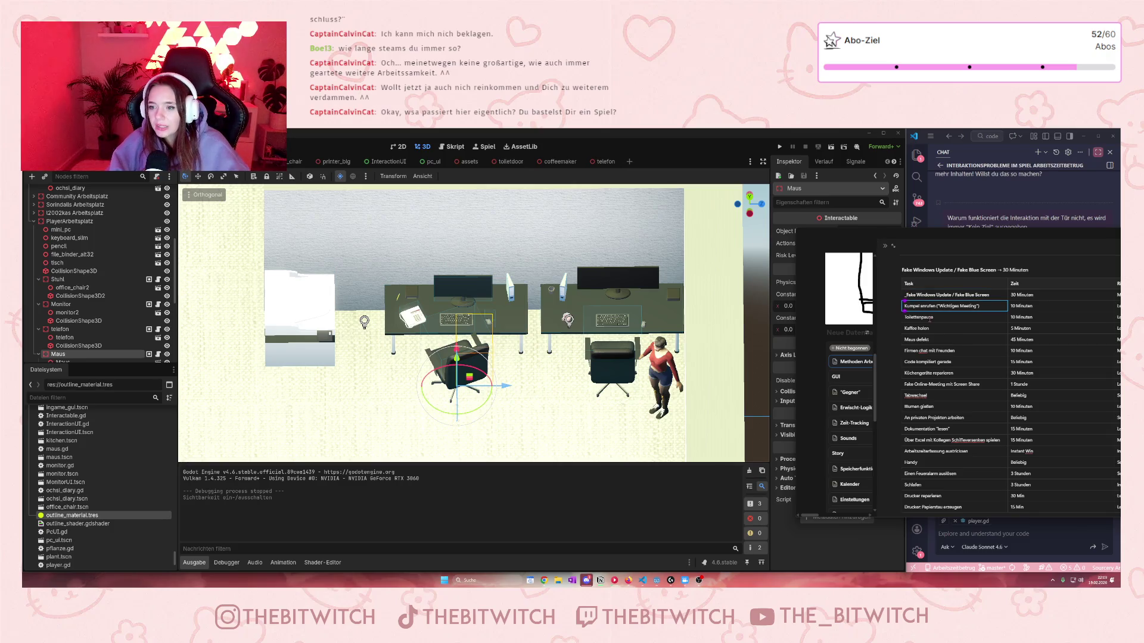
pyautogui.press('Down')
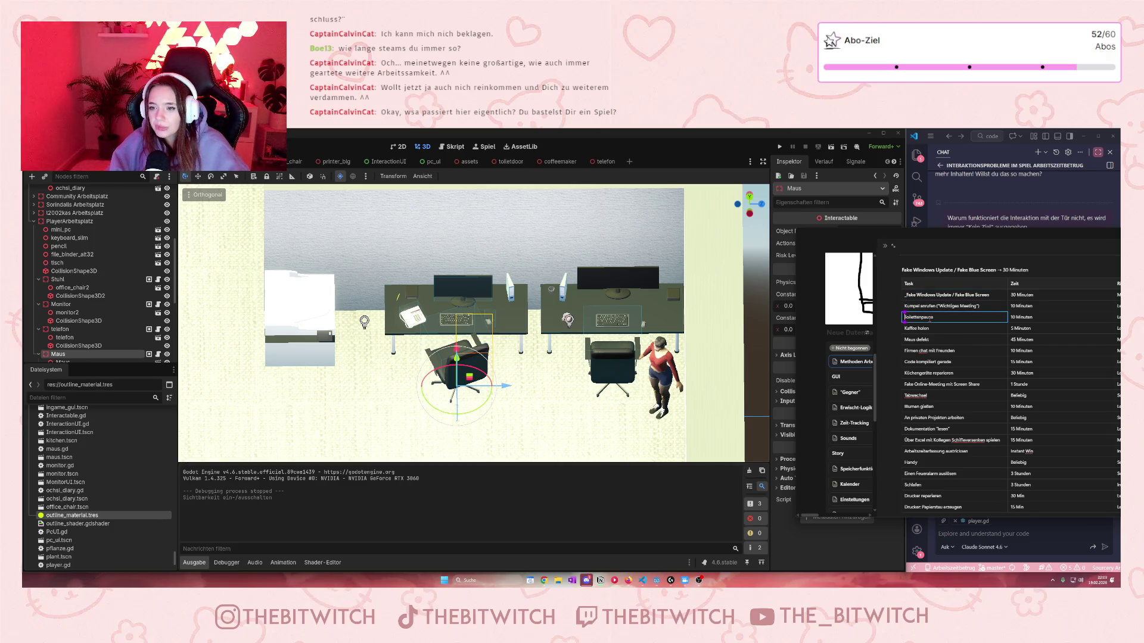
pyautogui.press('Down')
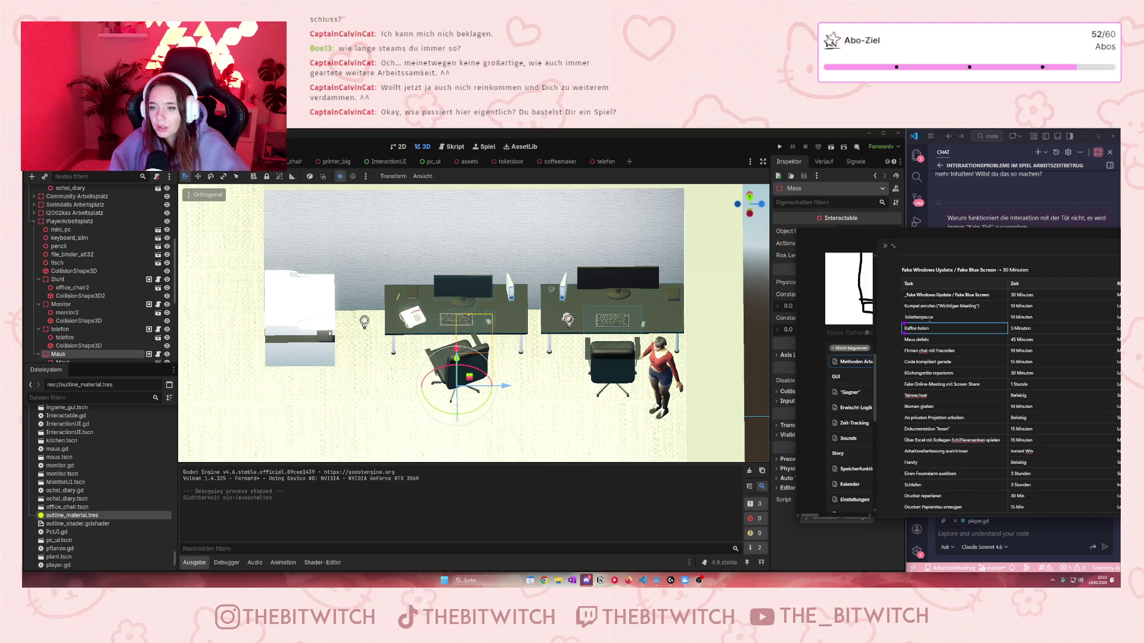
pyautogui.press('Down')
pyautogui.press('Down')
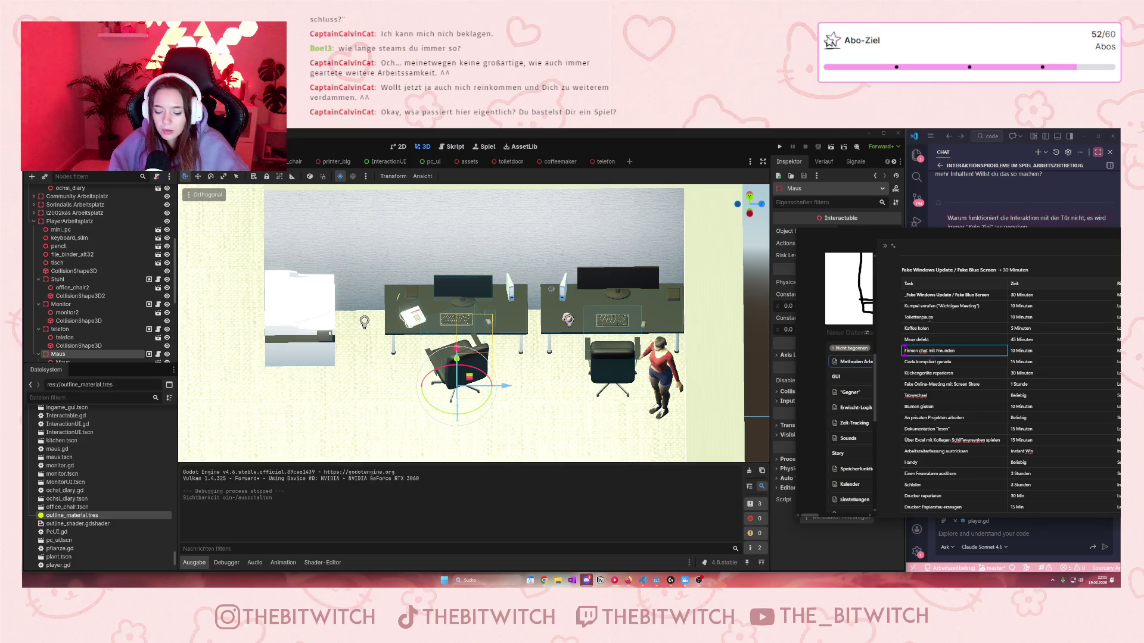
# Move on to Code kompiliert gerade and Küchengeräte reparieren, then shift the Projektplan window left.
pyautogui.press('Down')
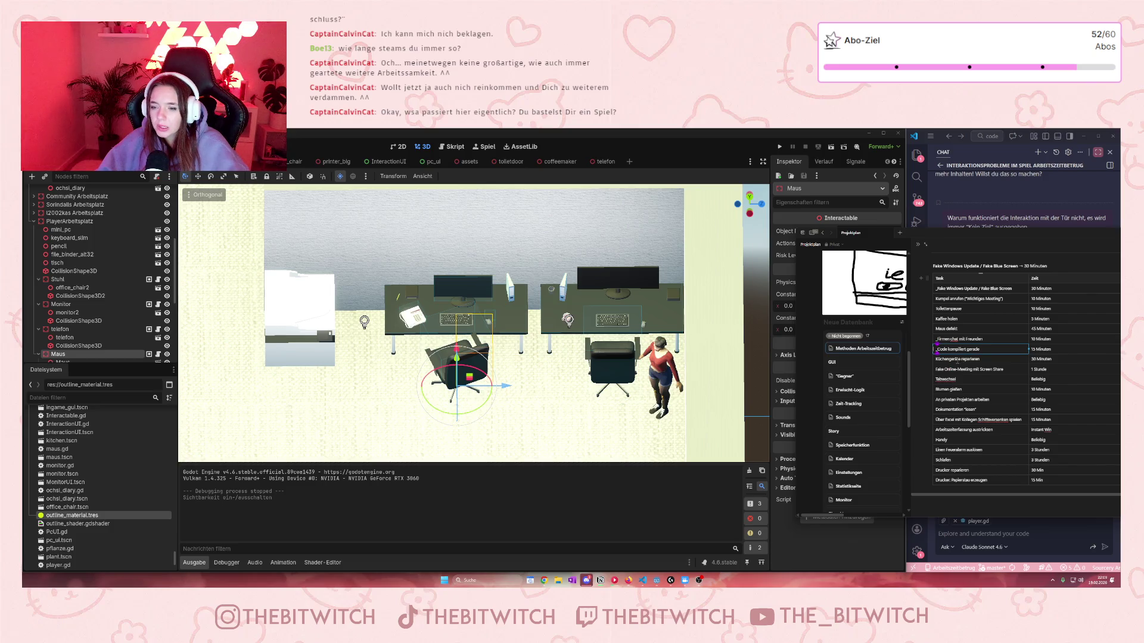
pyautogui.click(957, 360)
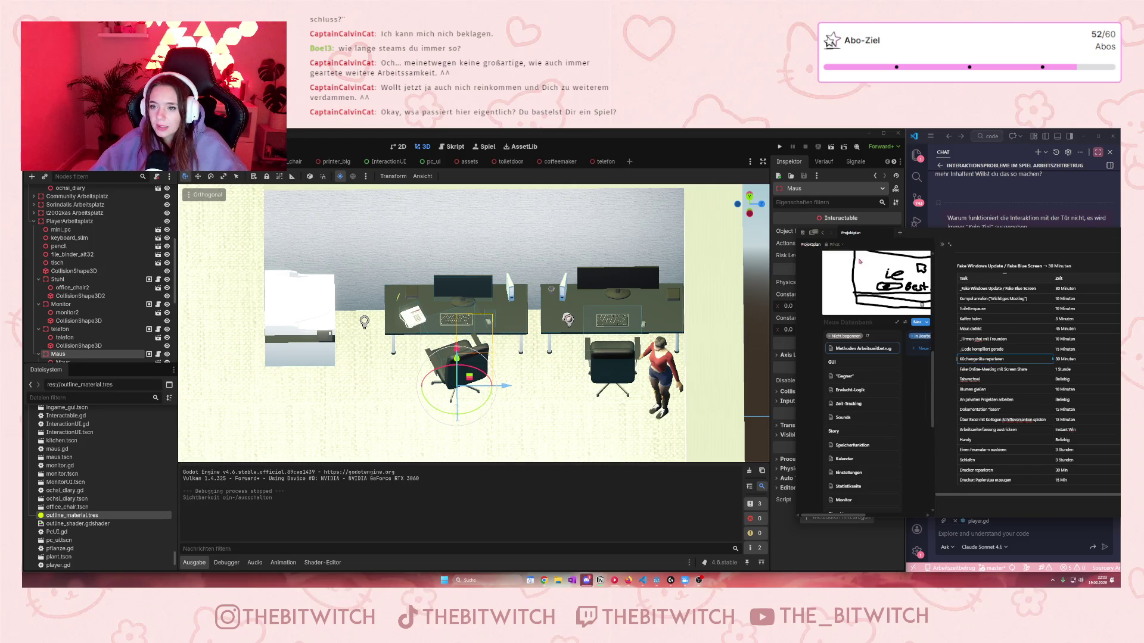
pyautogui.moveTo(931, 236)
pyautogui.mouseDown()
pyautogui.moveTo(706, 248)
pyautogui.moveTo(795, 262)
pyautogui.moveTo(806, 247)
pyautogui.mouseUp()
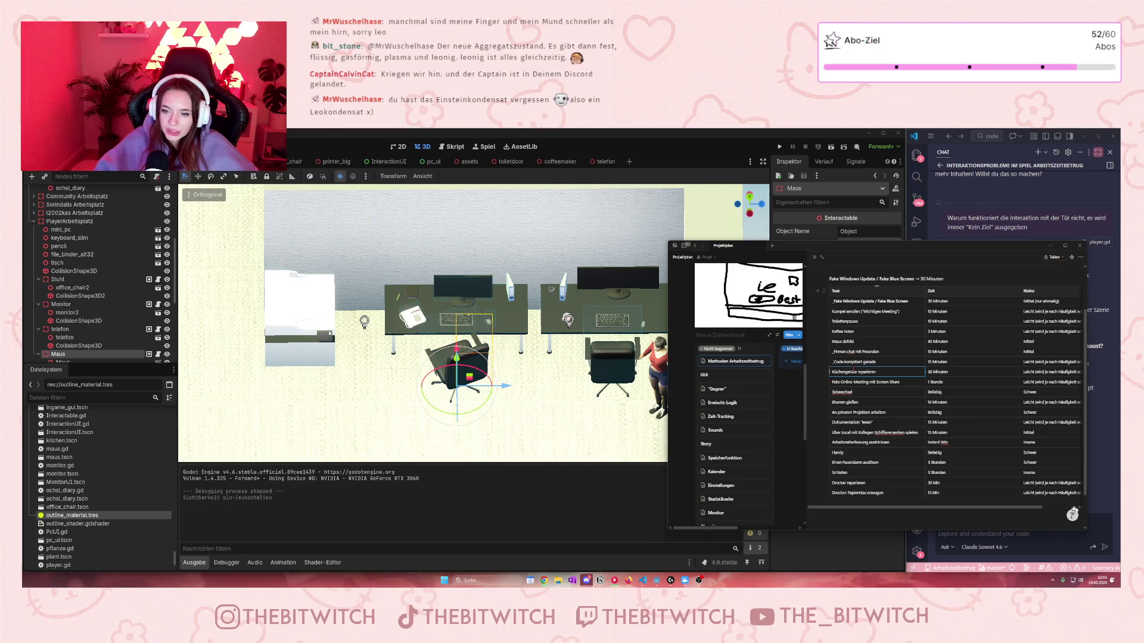
pyautogui.click(831, 382)
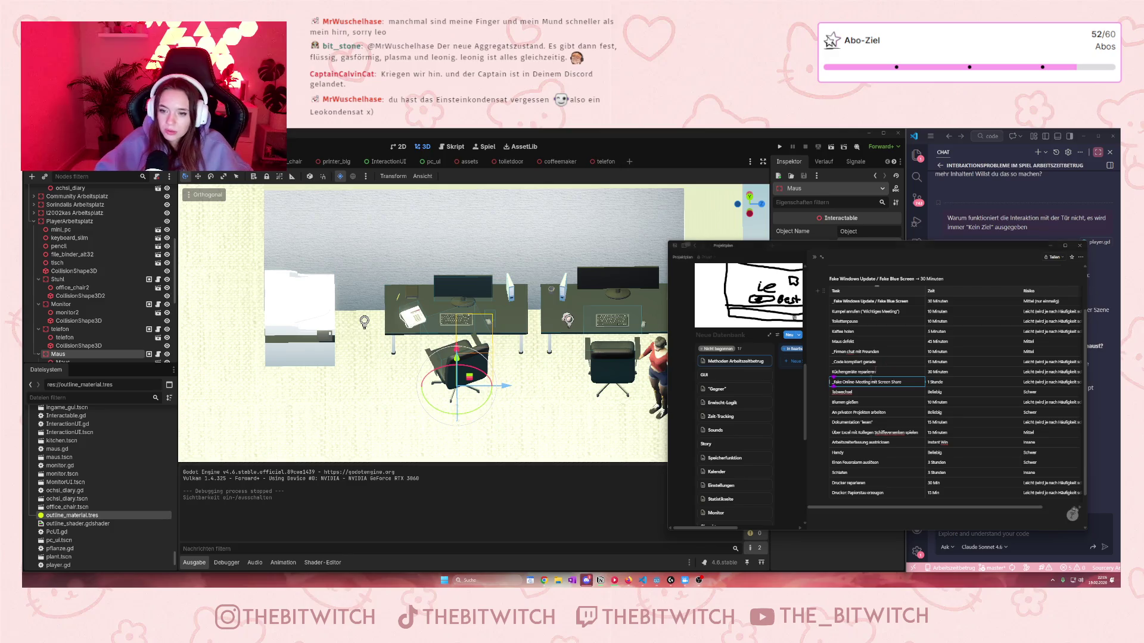
pyautogui.click(832, 391)
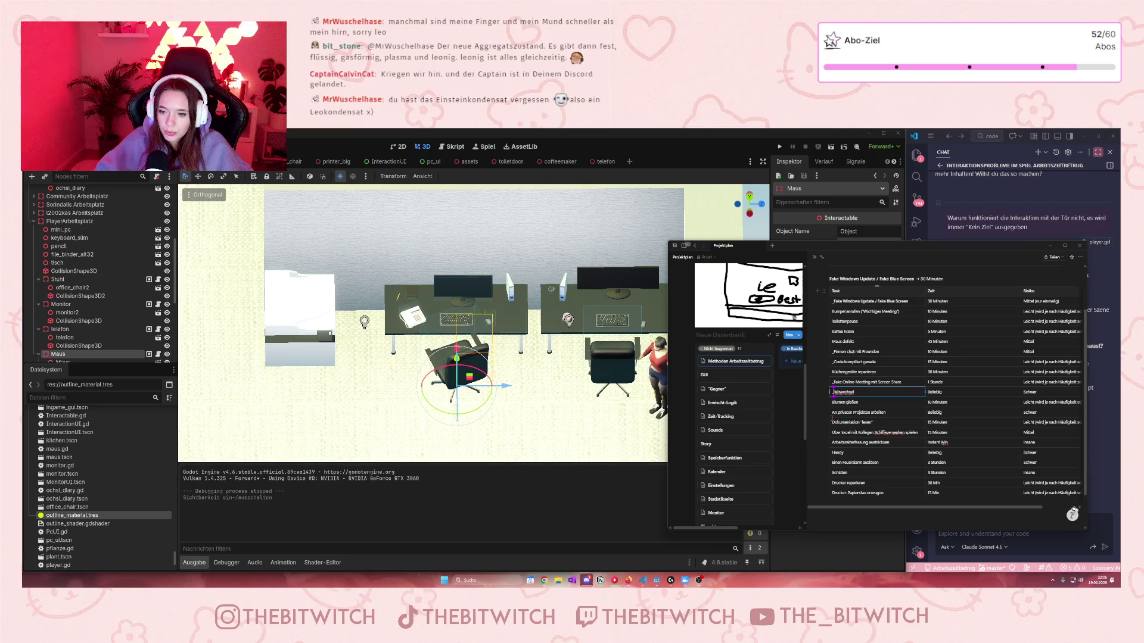
pyautogui.click(833, 413)
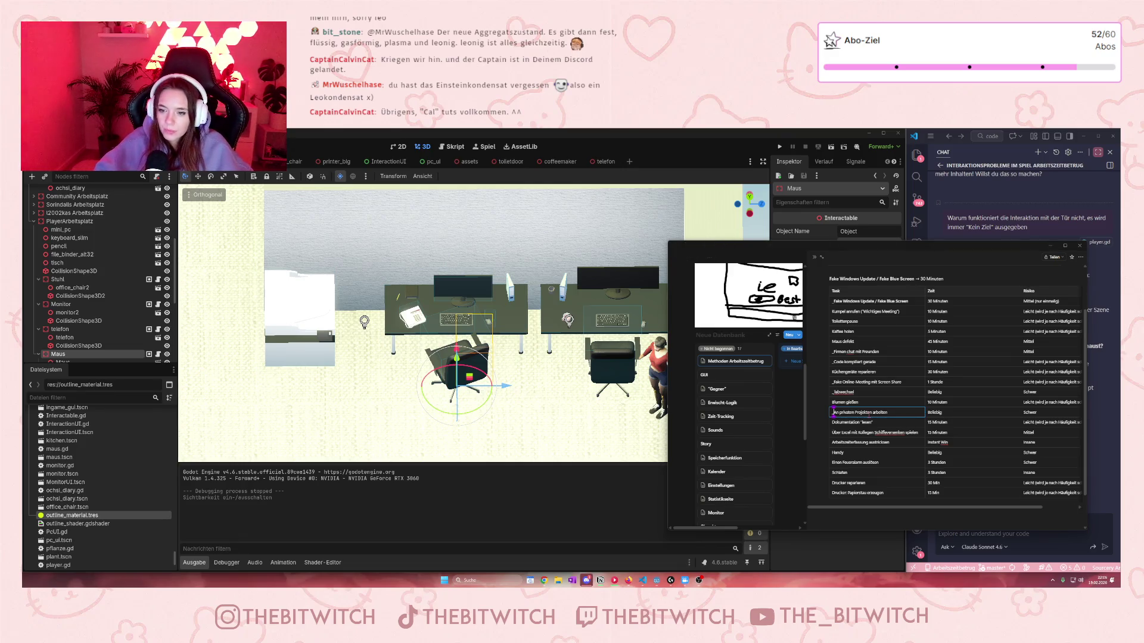
pyautogui.click(853, 423)
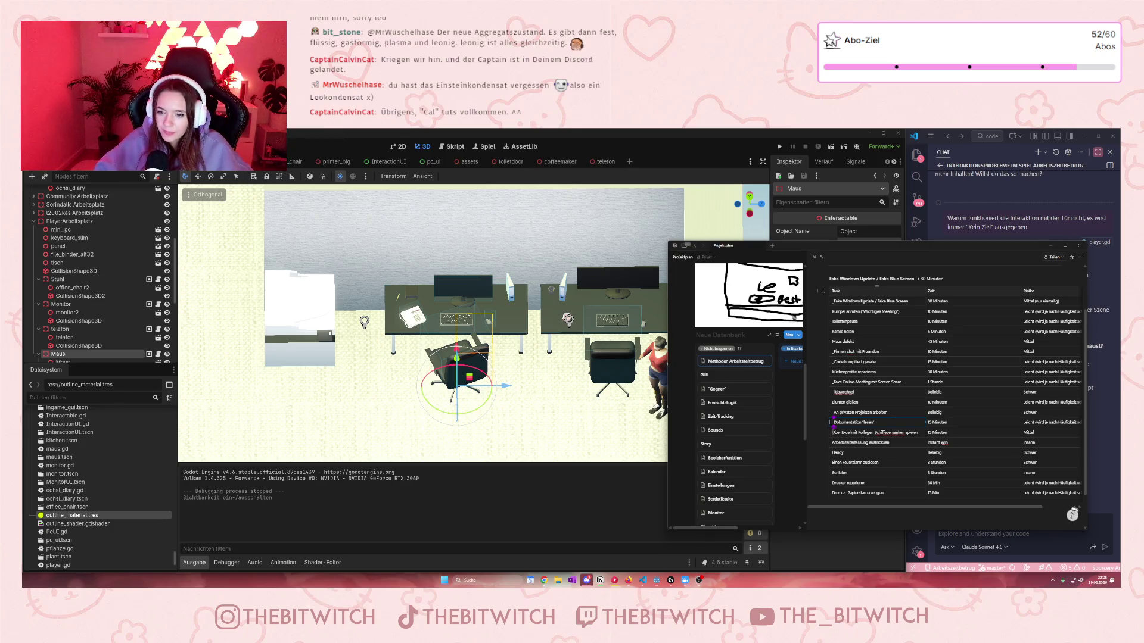
pyautogui.click(832, 433)
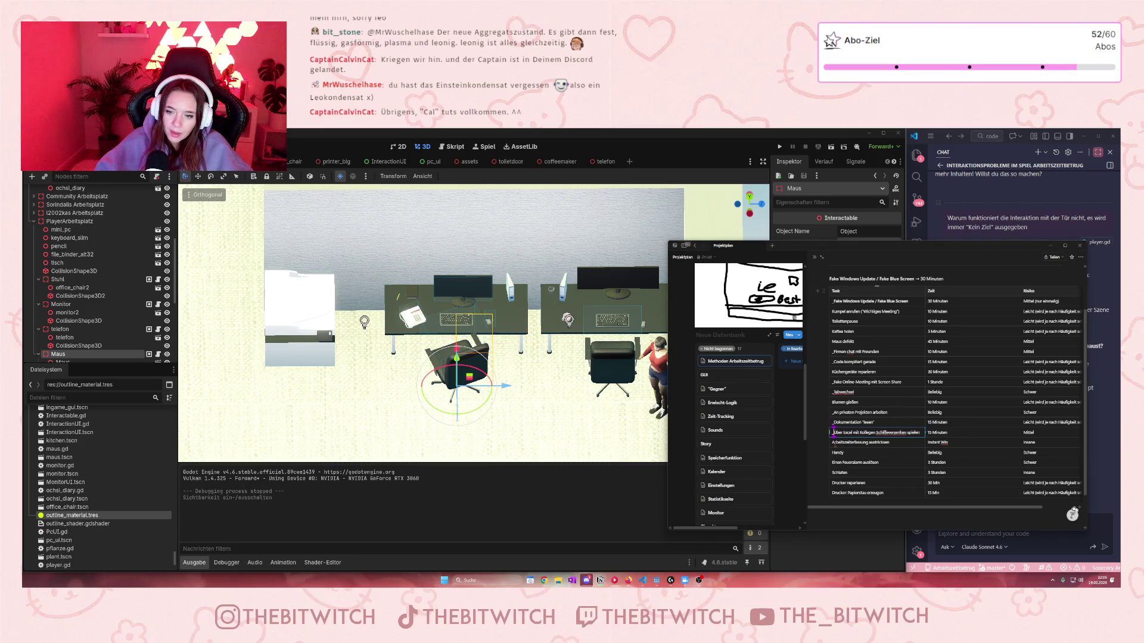
pyautogui.press('Down')
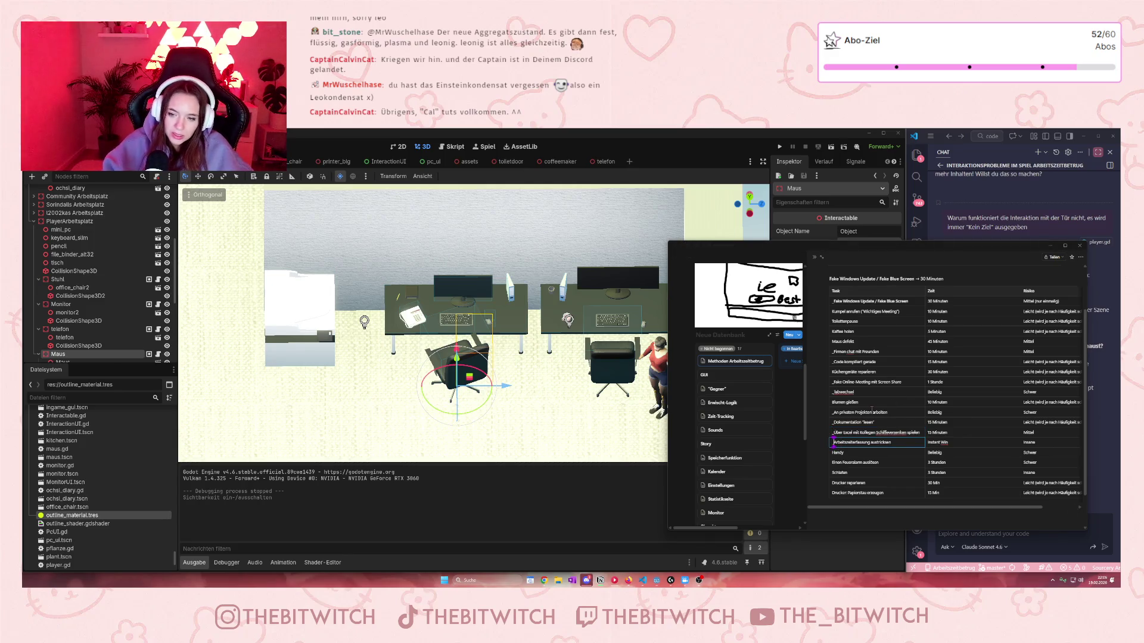
pyautogui.scroll(-1, 858, 423)
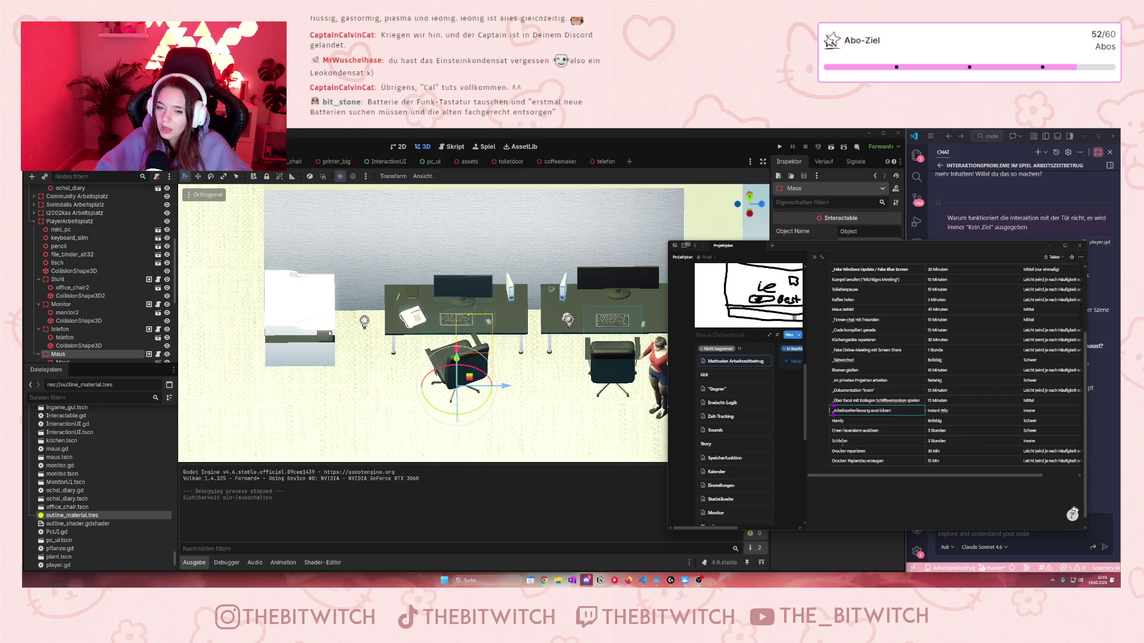
# Zoom the office viewport out toward the sofa and living room, then bring the Projektplan notes forward.
pyautogui.scroll(-3, 439, 366)
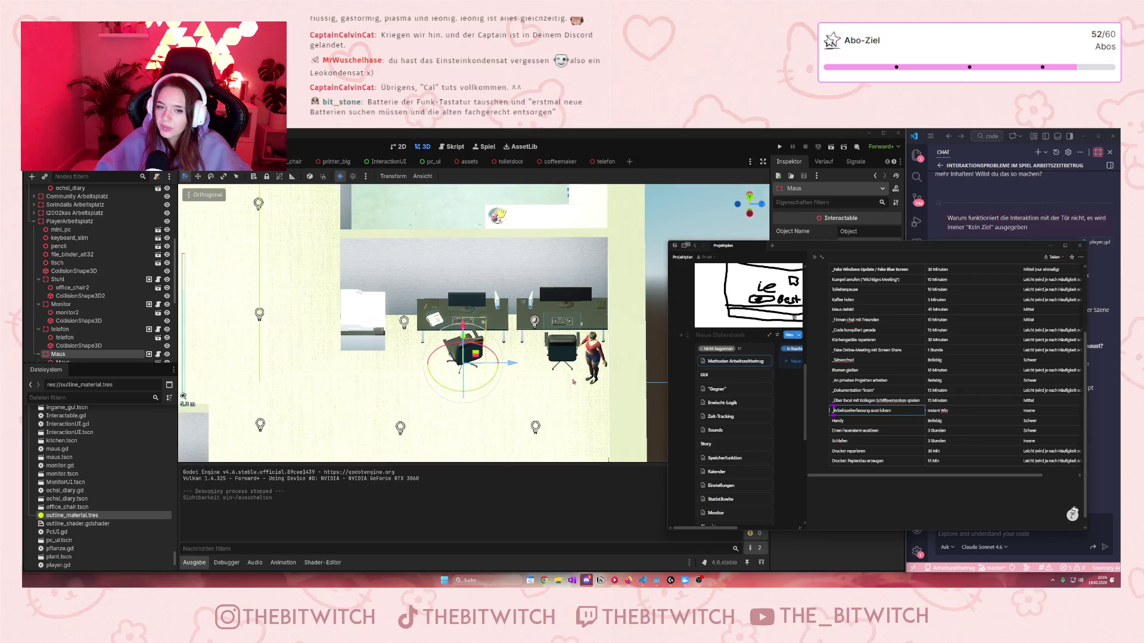
pyautogui.scroll(-2, 439, 367)
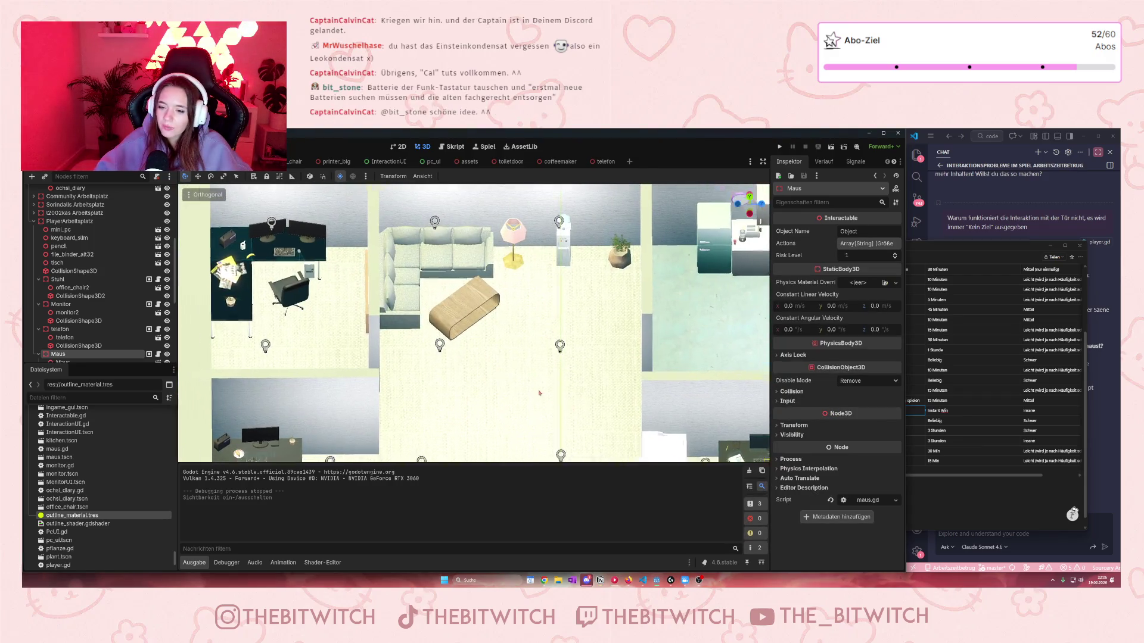
pyautogui.click(1049, 516)
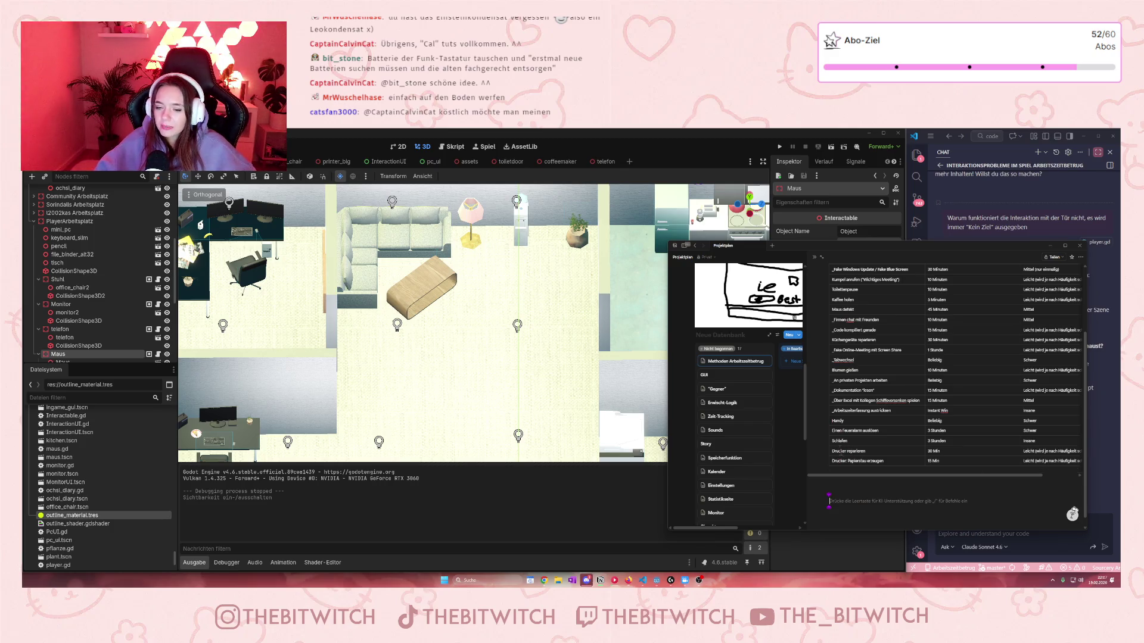
# Prefix the Drucker reparieren and Blumen gießen tasks with an X.
pyautogui.click(876, 461)
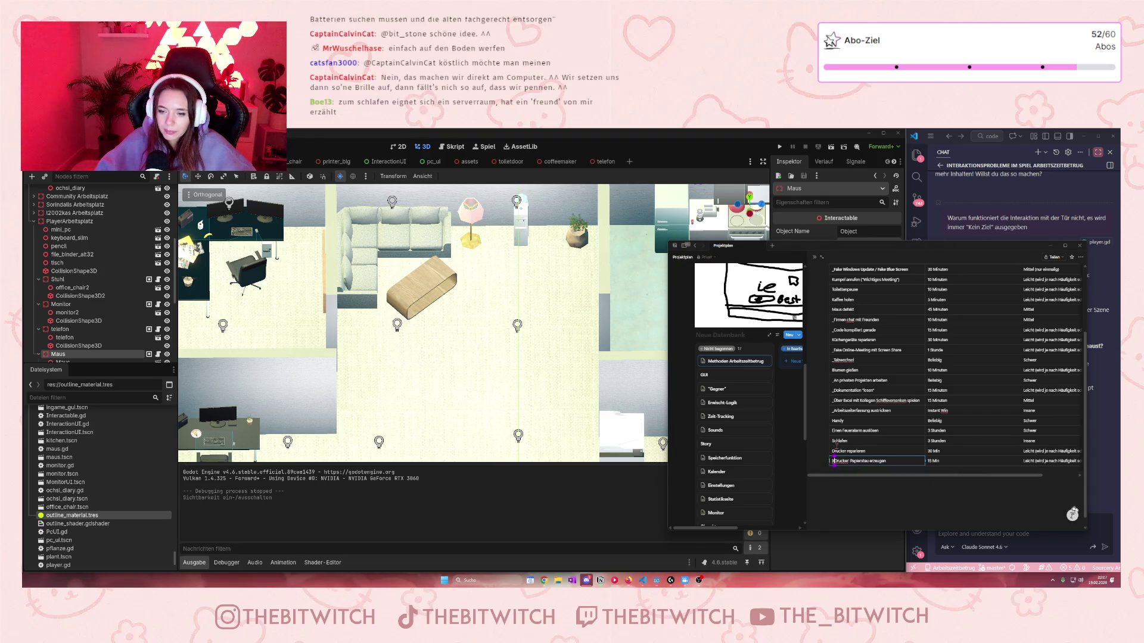
pyautogui.click(831, 451)
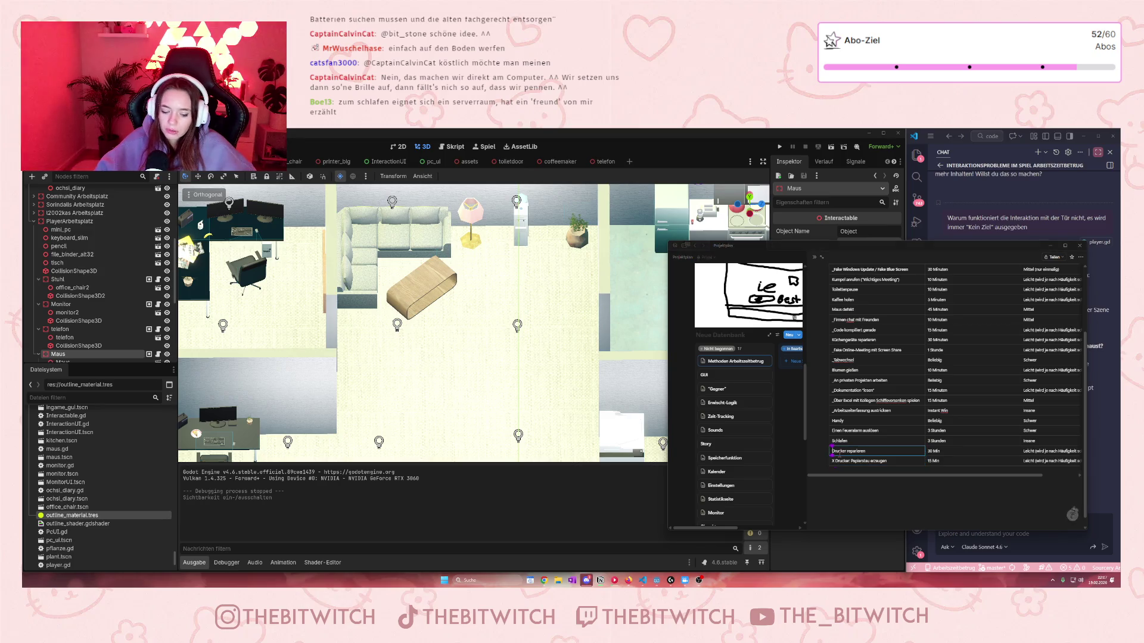
pyautogui.write('X')
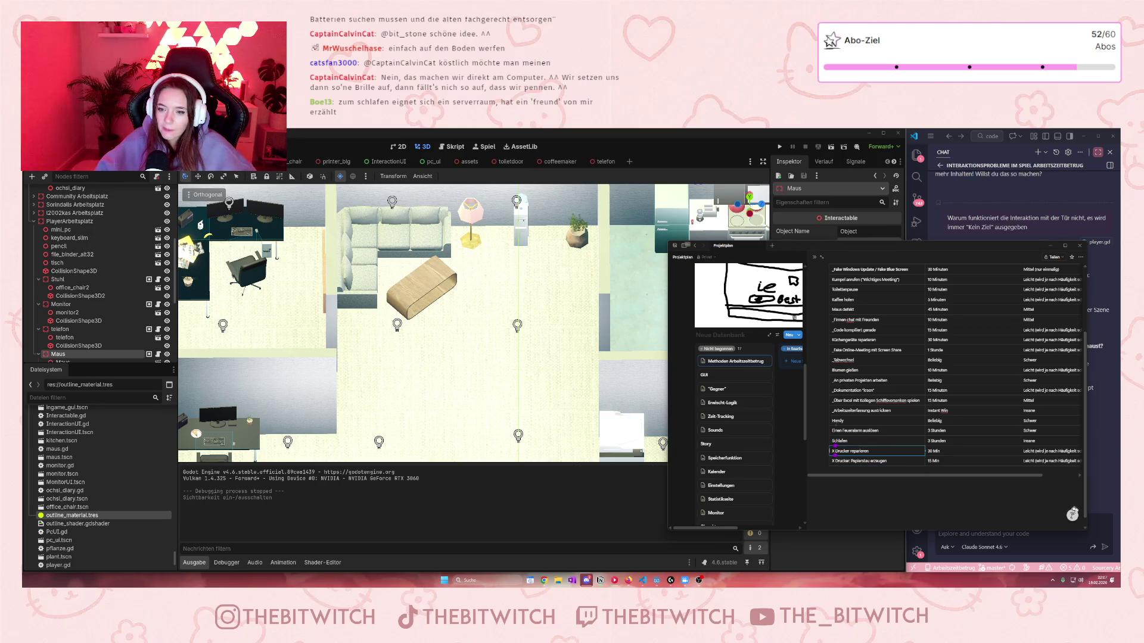
pyautogui.scroll(1, 844, 440)
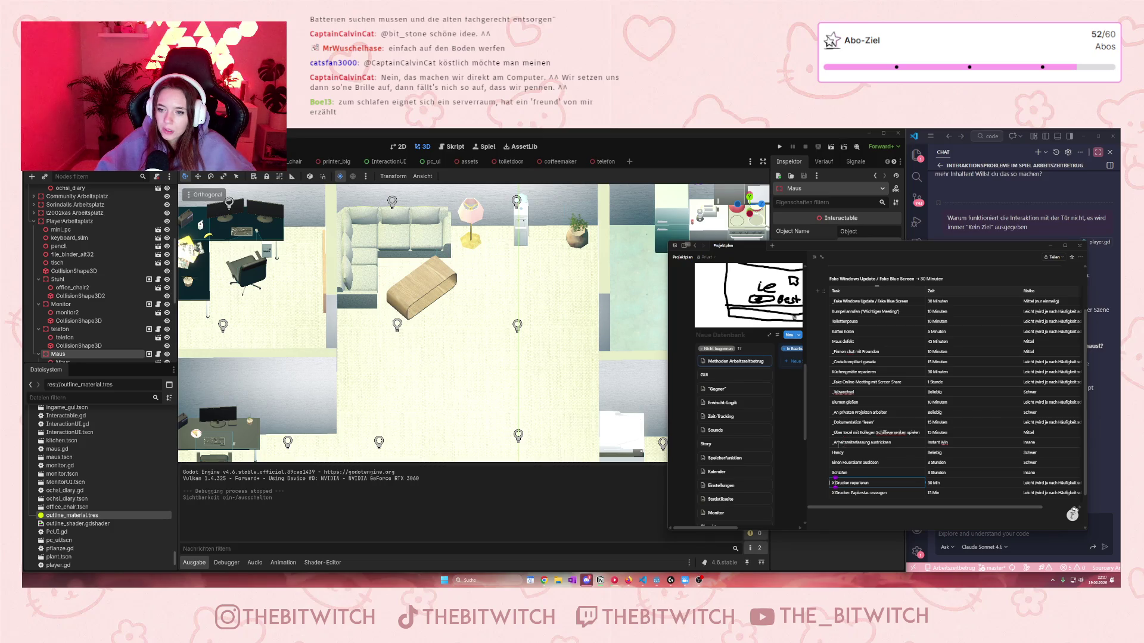
pyautogui.click(834, 402)
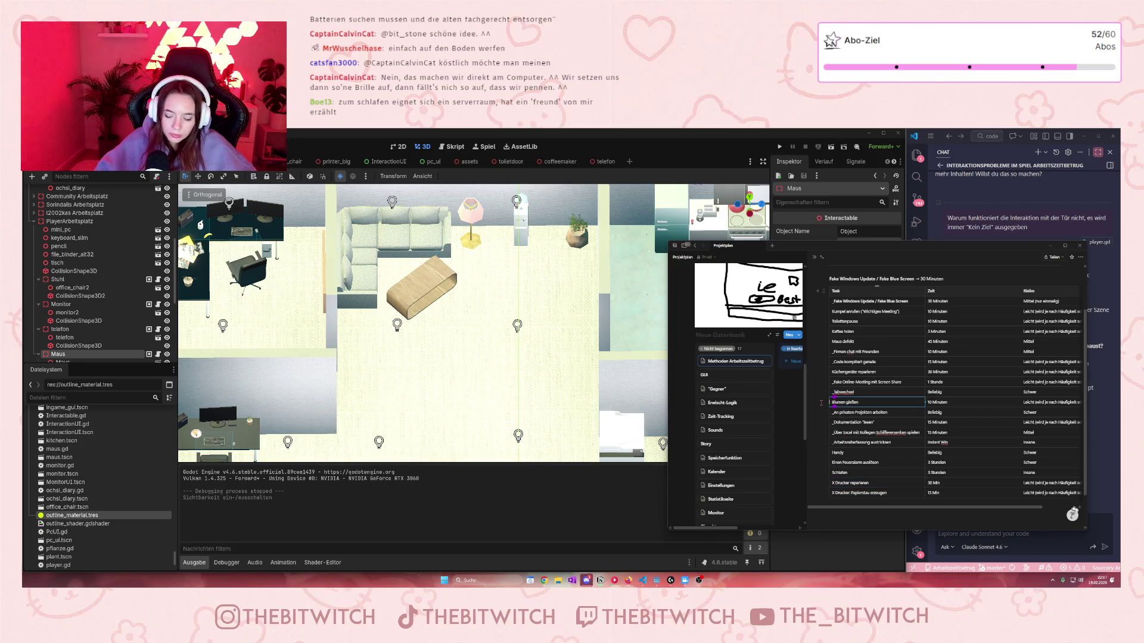
pyautogui.write('X')
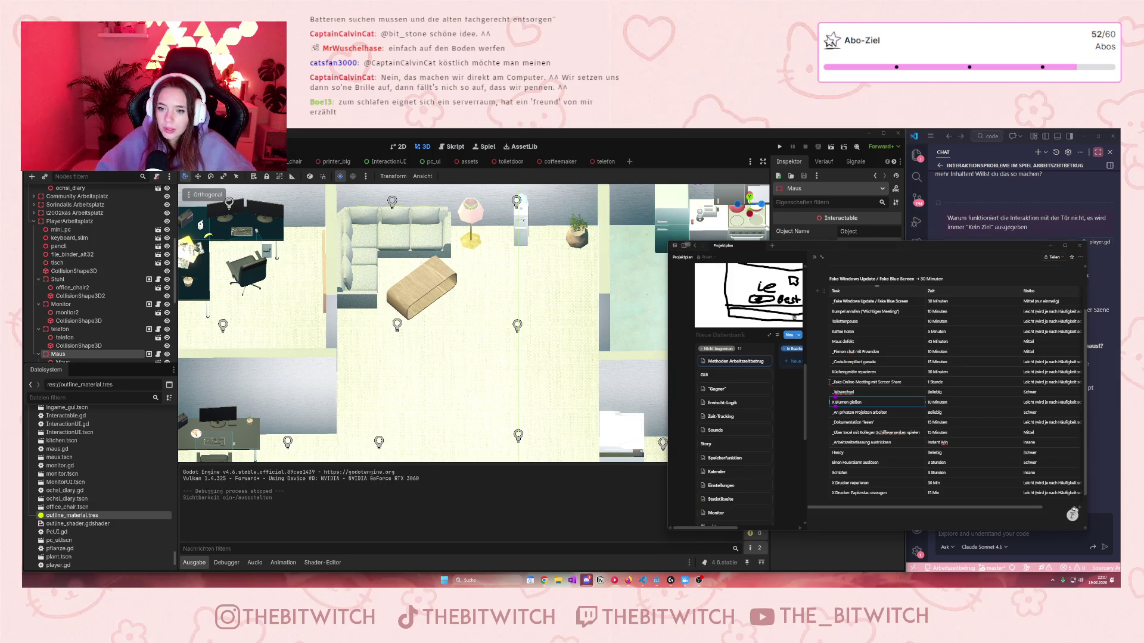
# Prefix Maus defekt, Kaffee holen, Toilettenpause and Kumpel anrufen with an X.
pyautogui.click(833, 342)
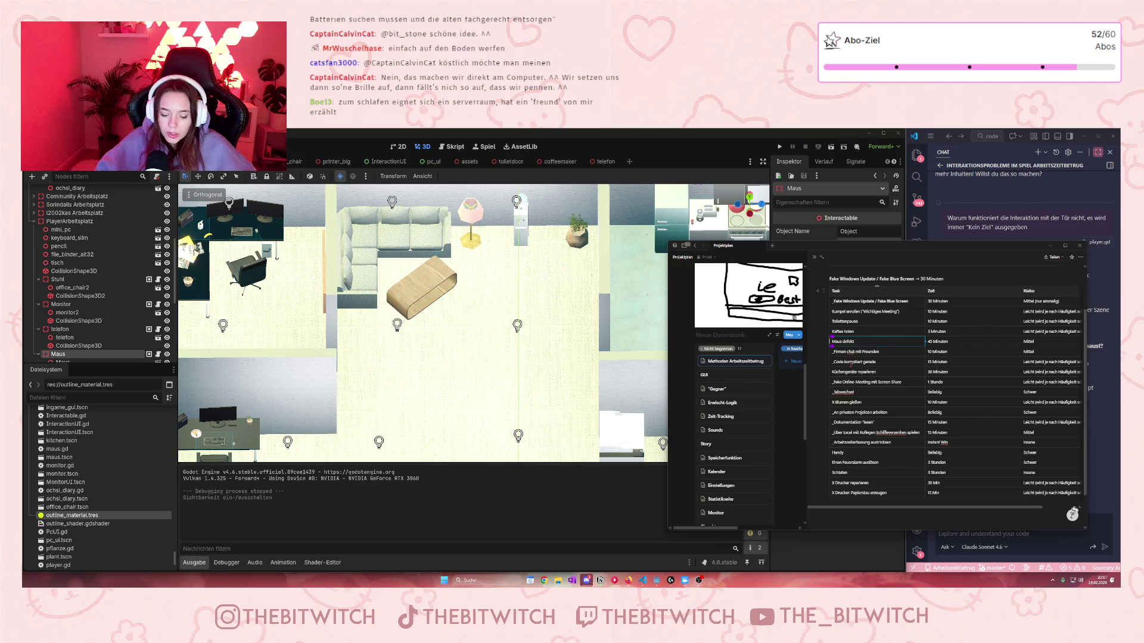
pyautogui.write('X')
pyautogui.click(833, 332)
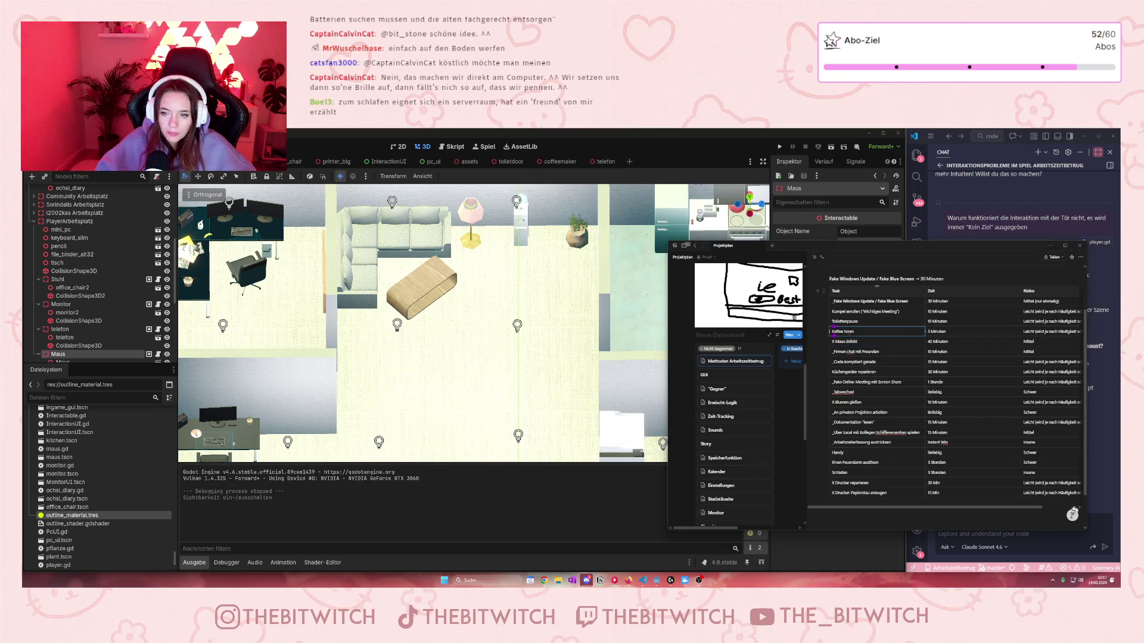
pyautogui.write('X')
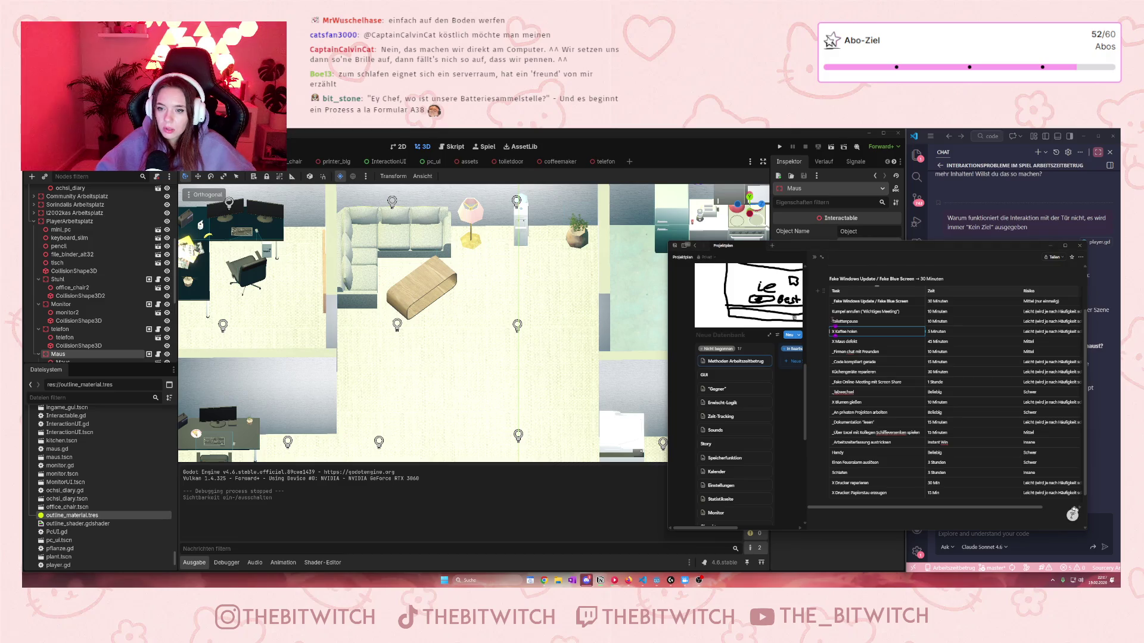
pyautogui.click(832, 321)
pyautogui.write('X')
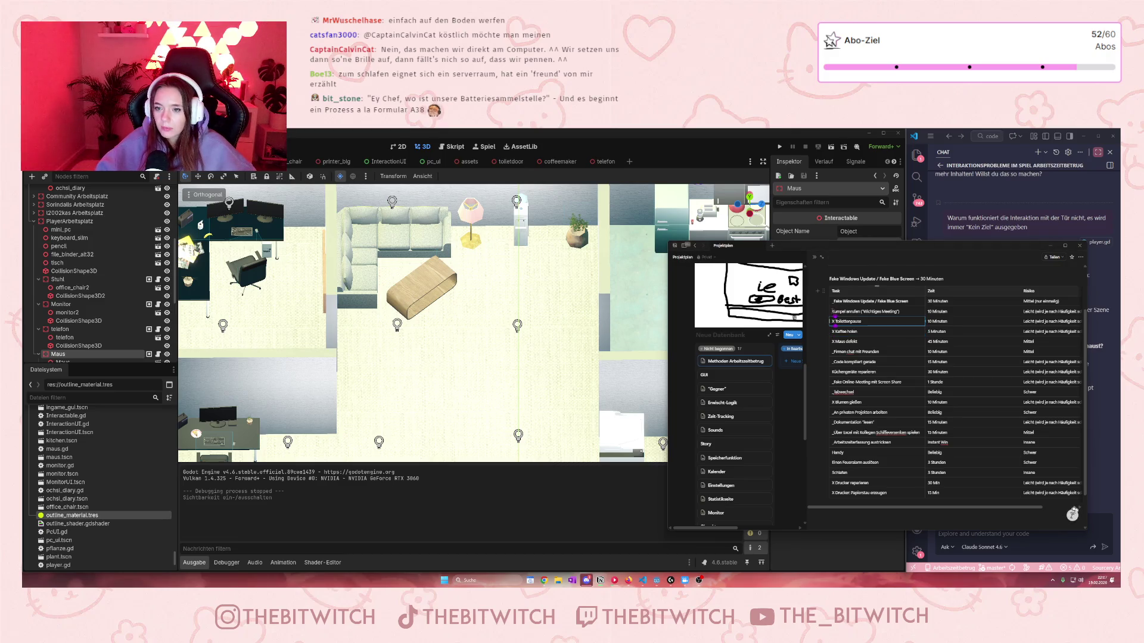
pyautogui.click(833, 311)
pyautogui.write('X')
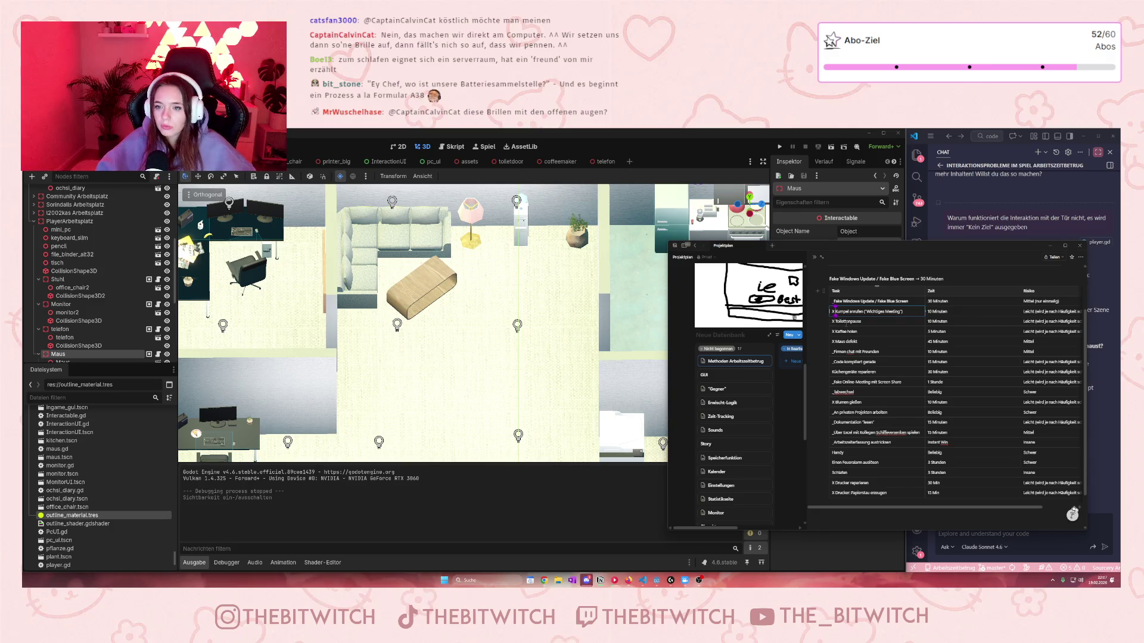
pyautogui.scroll(-1, 870, 341)
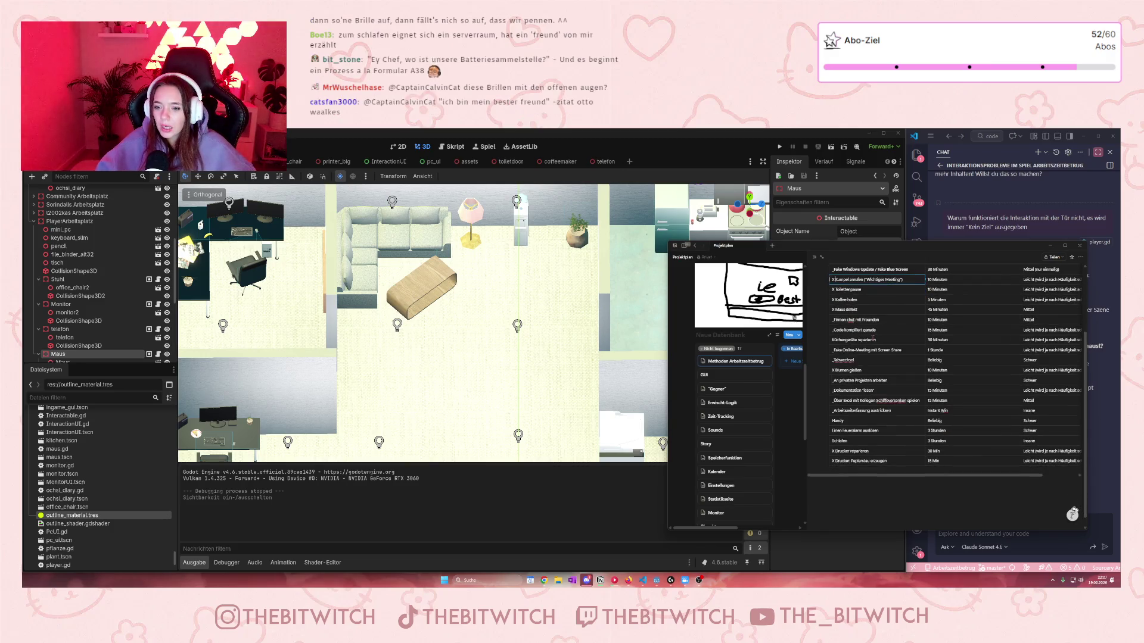
# Finish editing the task table and minimize the Notion Projektplan window.
pyautogui.click(834, 340)
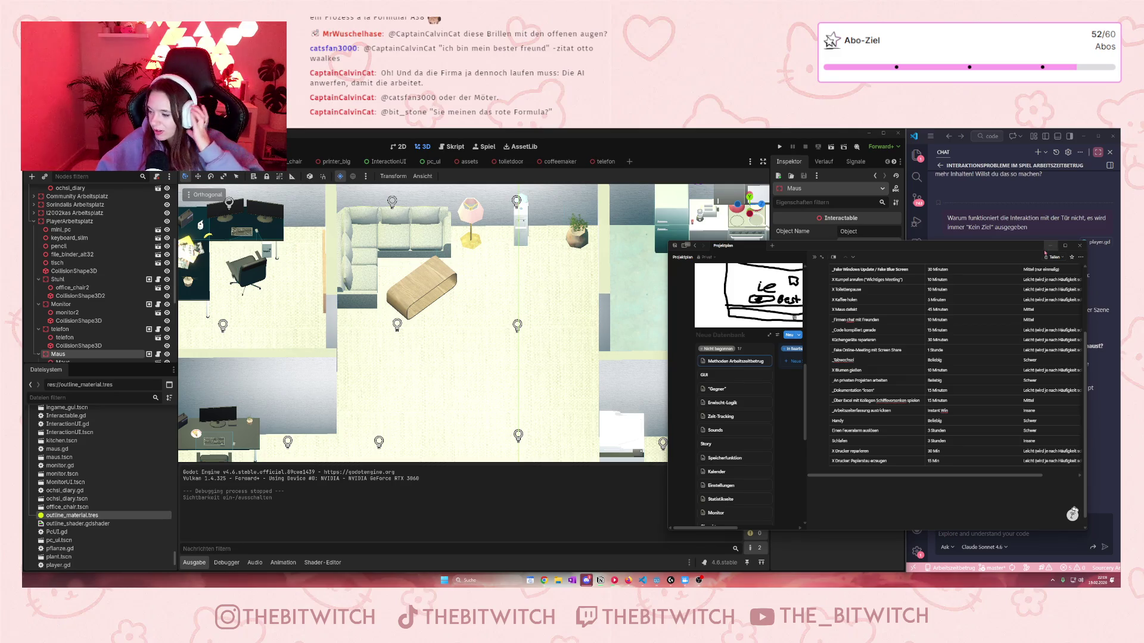
pyautogui.click(1049, 245)
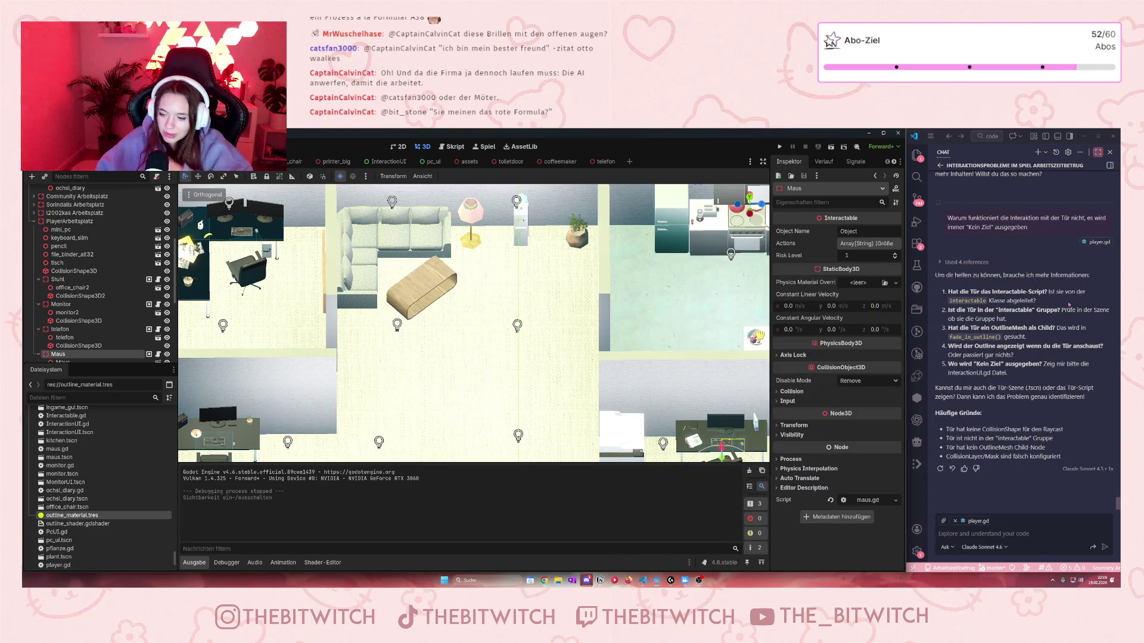